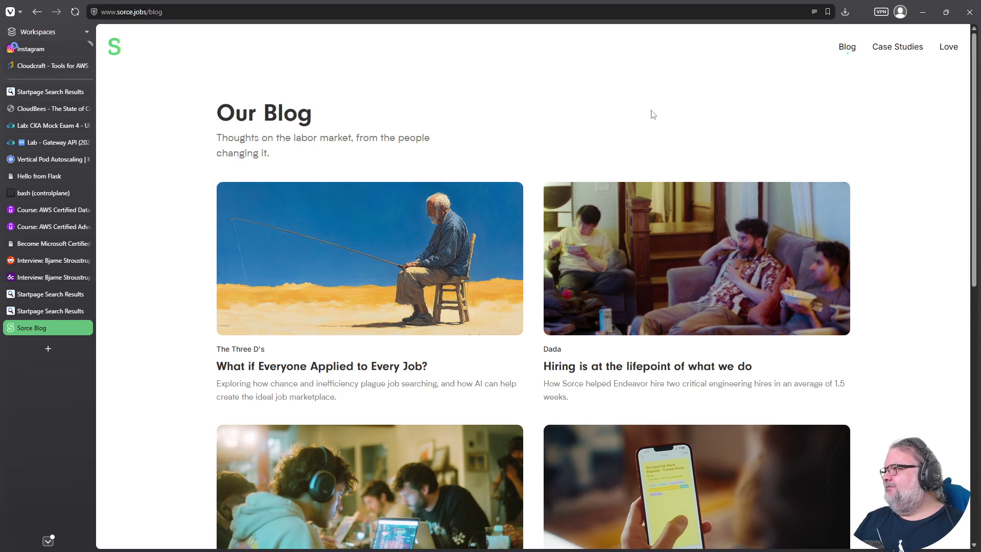
- Return from the Sorce blog to the Sorce home page via the S logo
click(116, 51)
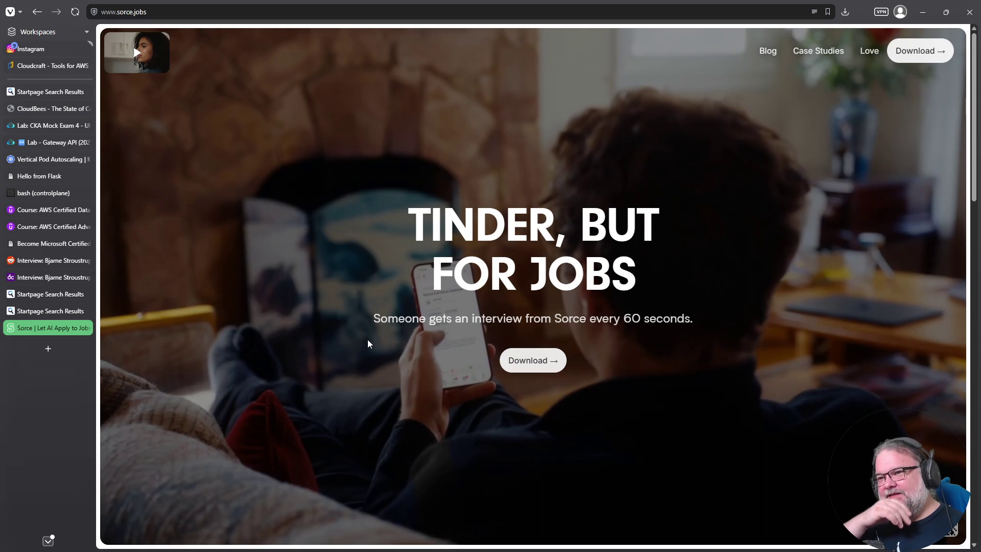
scroll(335, 345, down, 3)
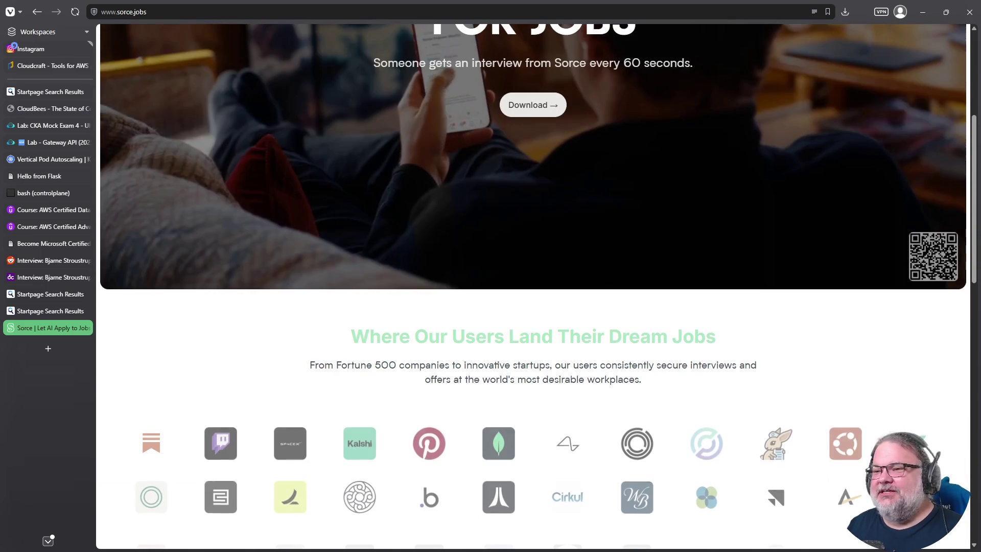
scroll(678, 334, down, 3)
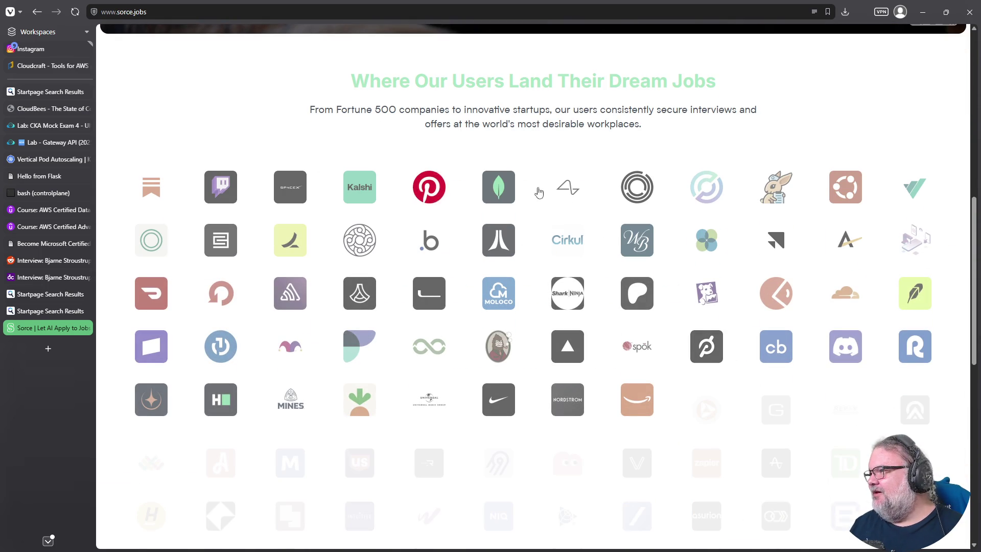
scroll(655, 232, down, 6)
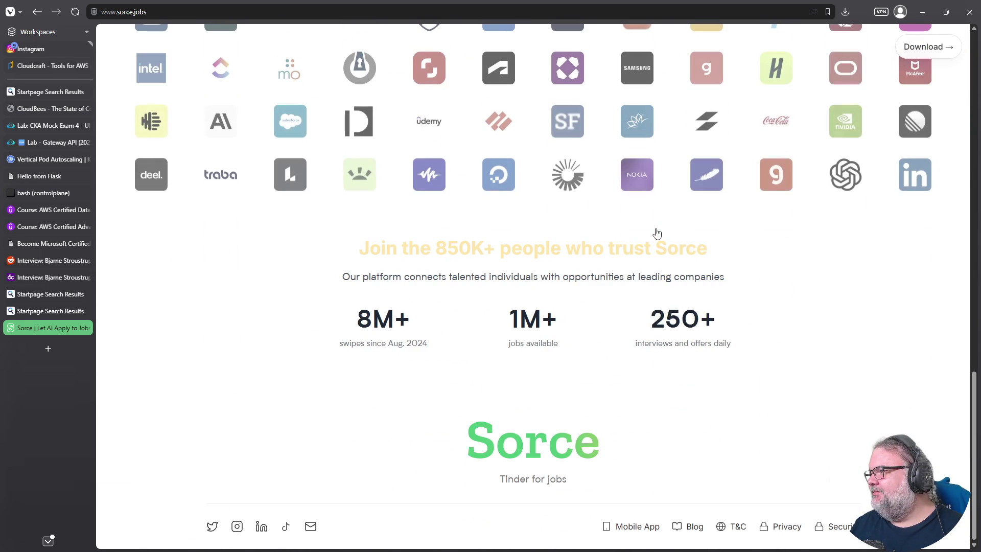
scroll(544, 305, up, 12)
scroll(545, 302, up, 1)
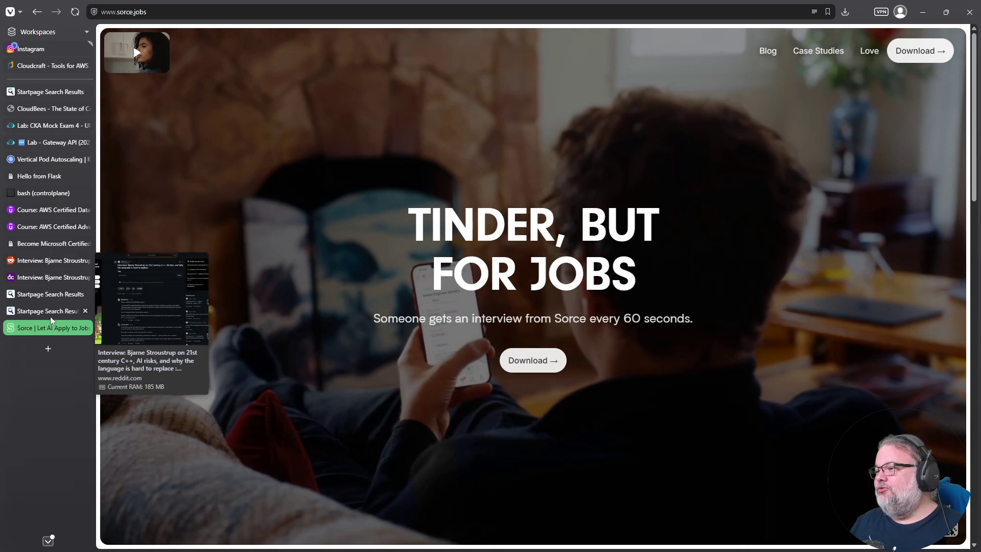
- Run the gateway CRD grep in the lab terminal and answer question 1 with Gateway
click(63, 143)
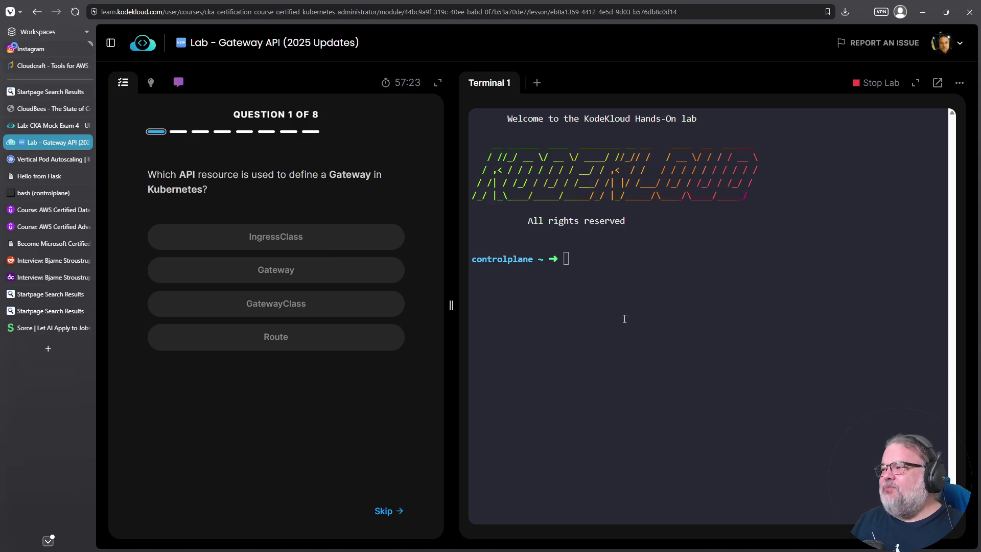
double_click(355, 176)
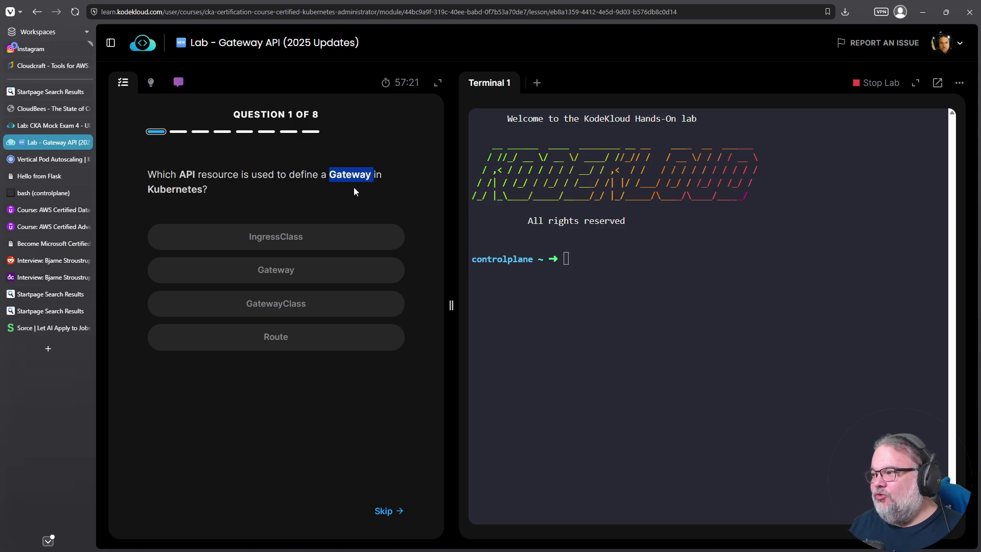
click(645, 342)
text(k get crd | fgrep gateway)
key(Return)
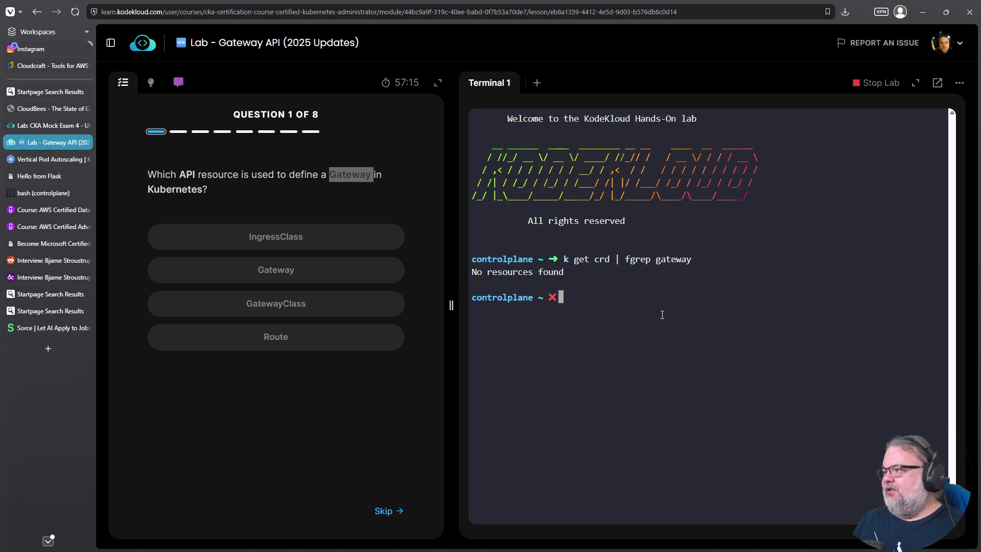
key(Up)
key(Left)
key(Left)
key(Left)
key(Left)
key(Left)
key(Left)
key(Right)
key(Right)
key(Right)
key(Right)
key(Right)
key(Right)
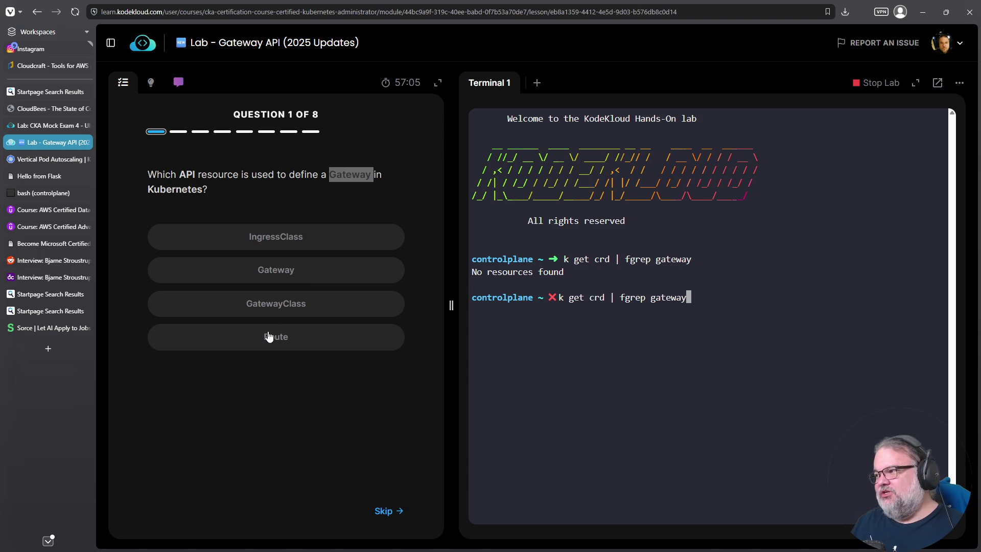
click(284, 272)
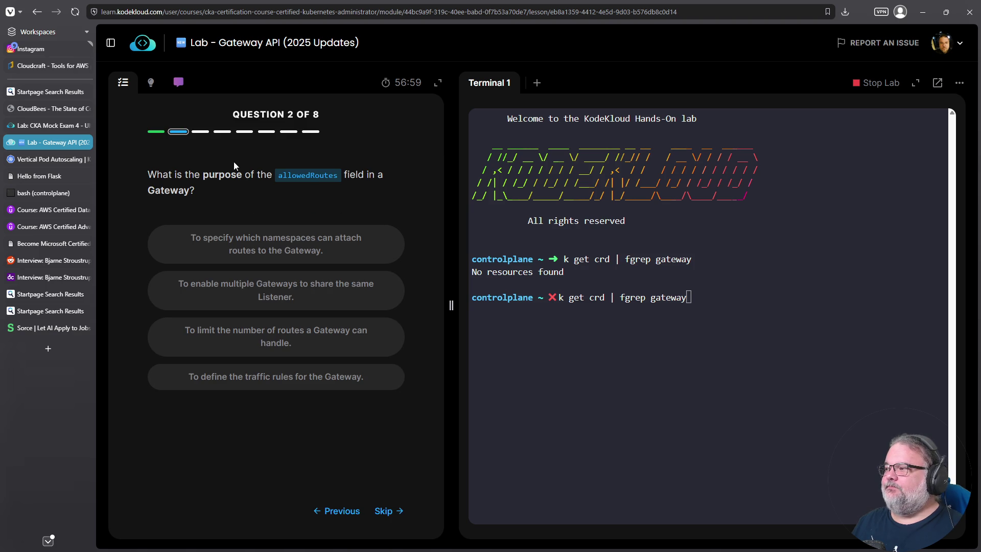
- Try answers for allowedRoutes until 'specify which namespaces can attach routes' is accepted
double_click(307, 177)
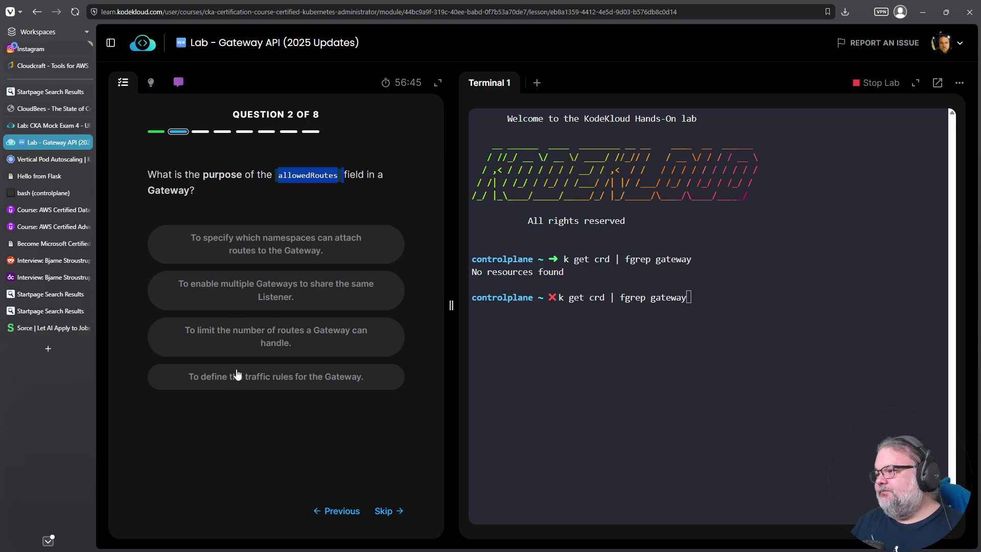
click(328, 352)
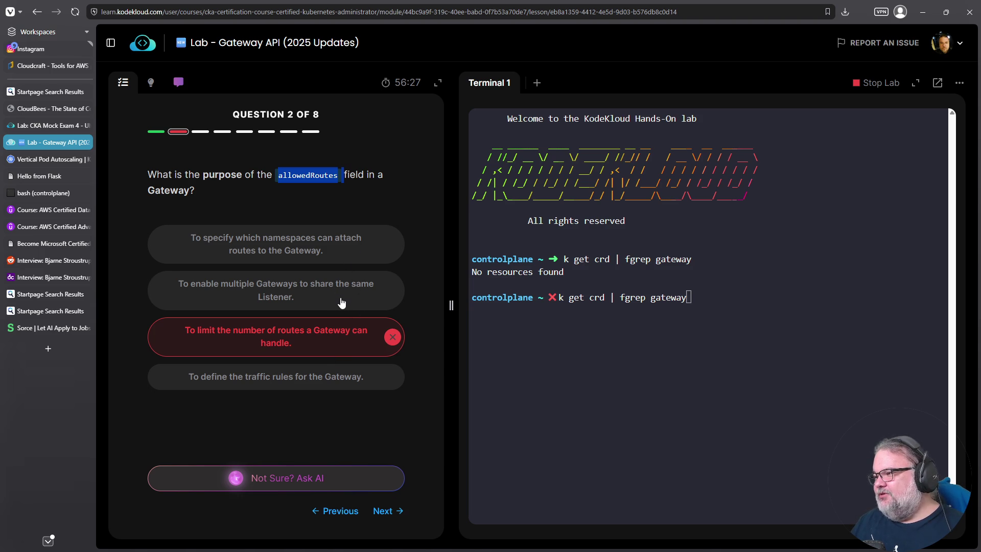
click(318, 378)
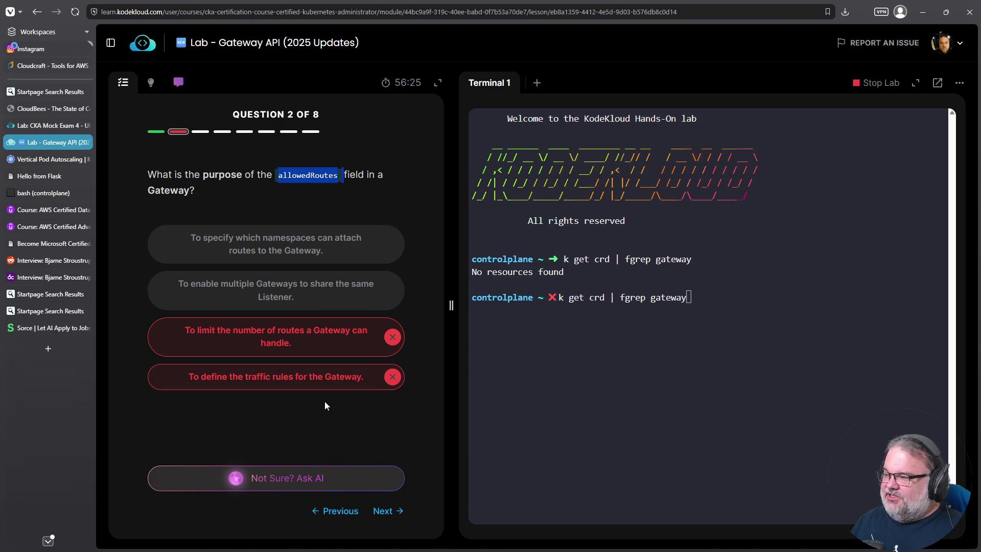
click(300, 303)
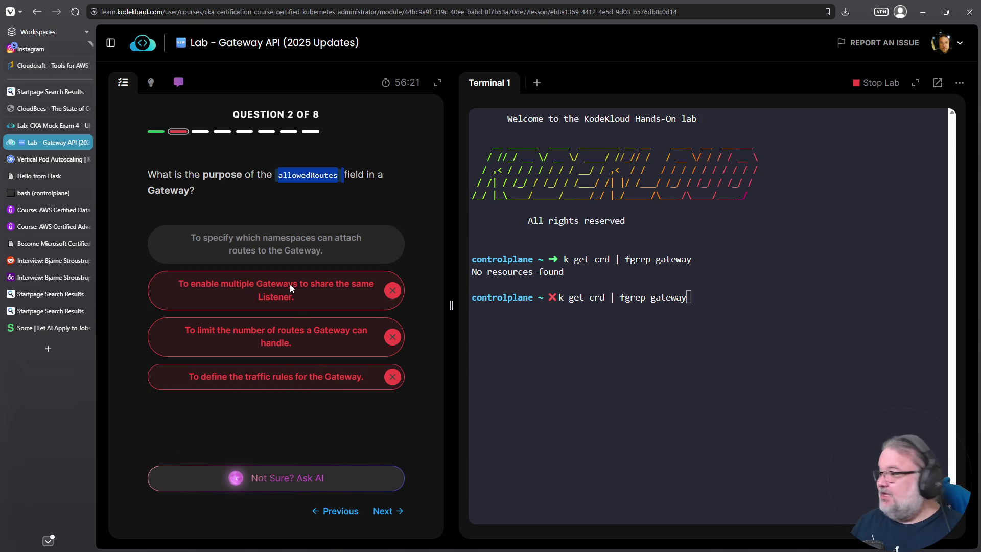
click(354, 257)
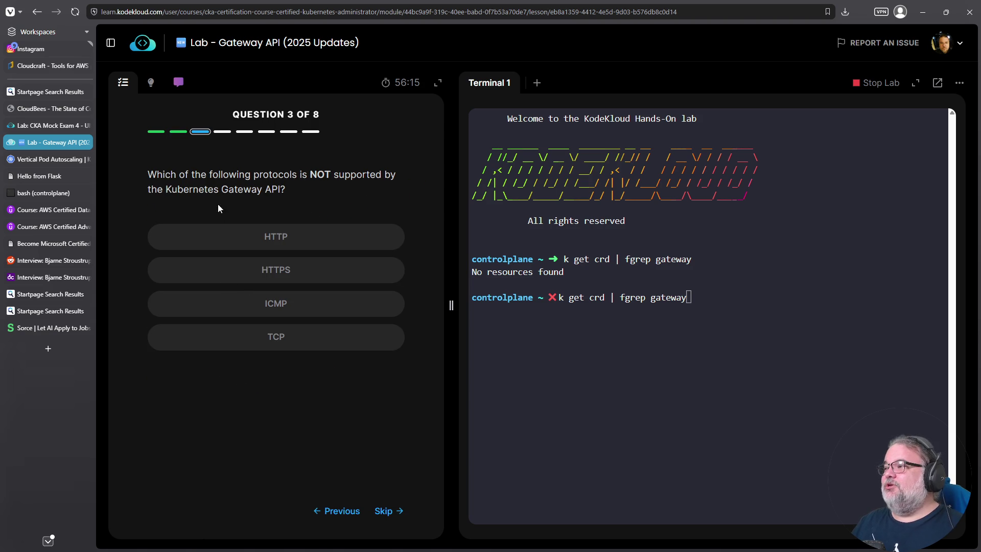
- Answer question 3 with ICMP and question 4 with GatewayClass defining controller implementation
drag(148, 175, 419, 195)
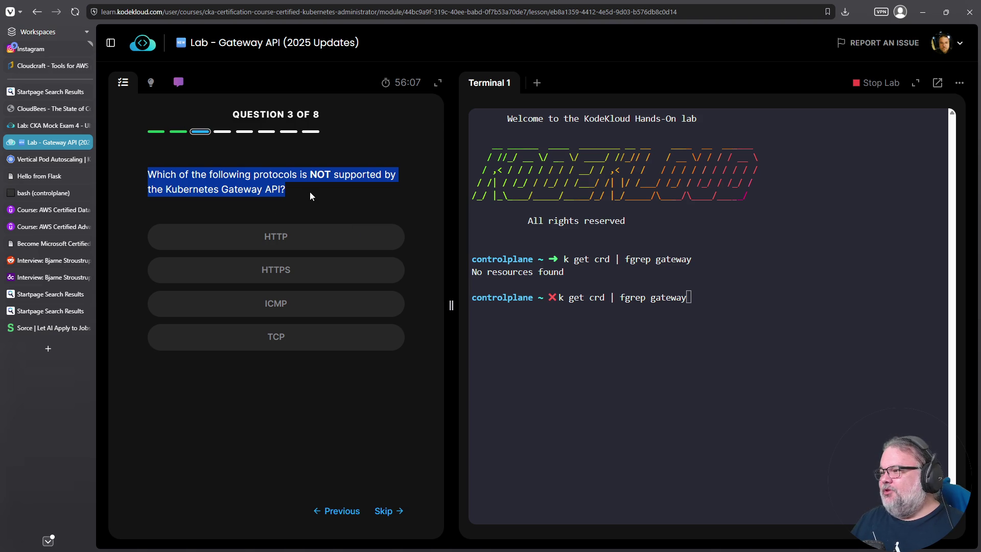
click(294, 305)
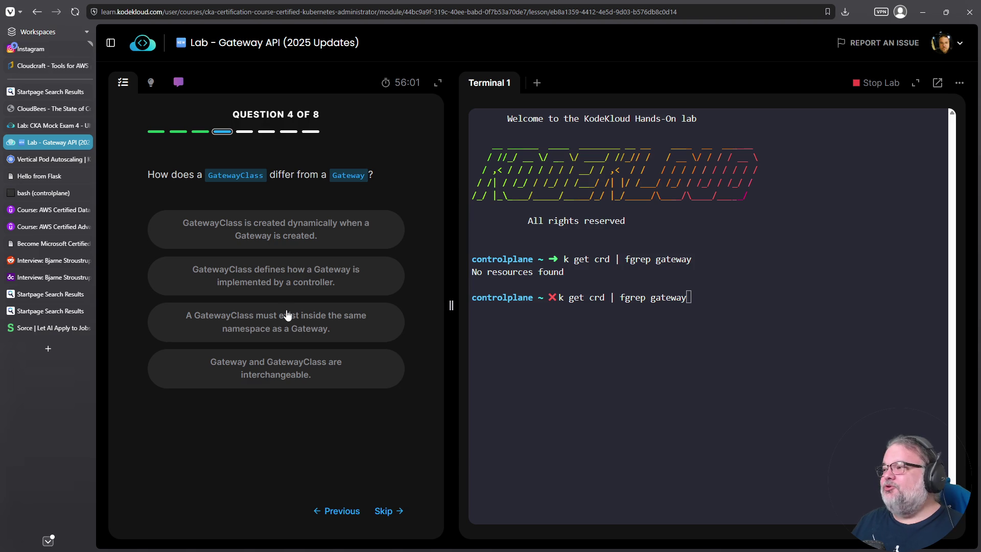
double_click(235, 175)
double_click(342, 175)
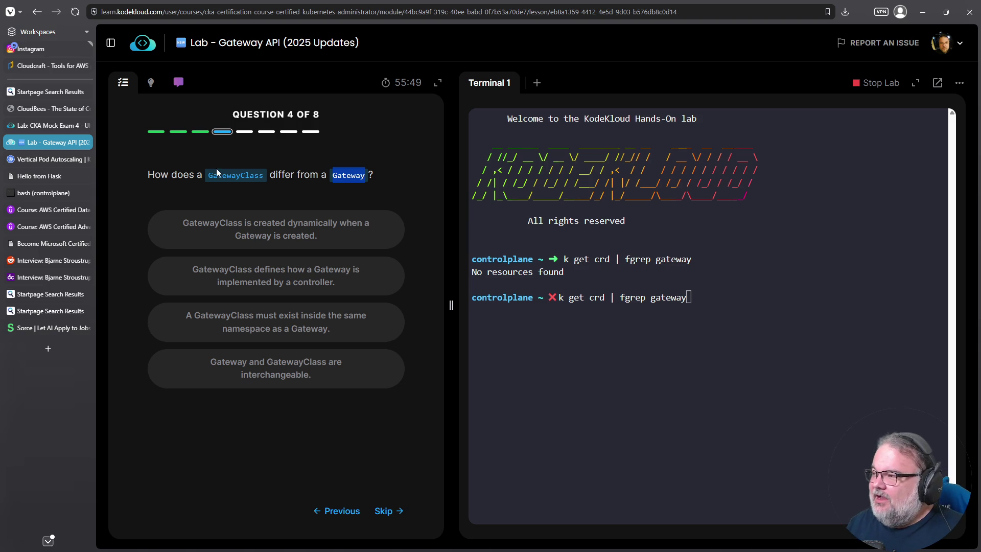
drag(208, 175, 264, 177)
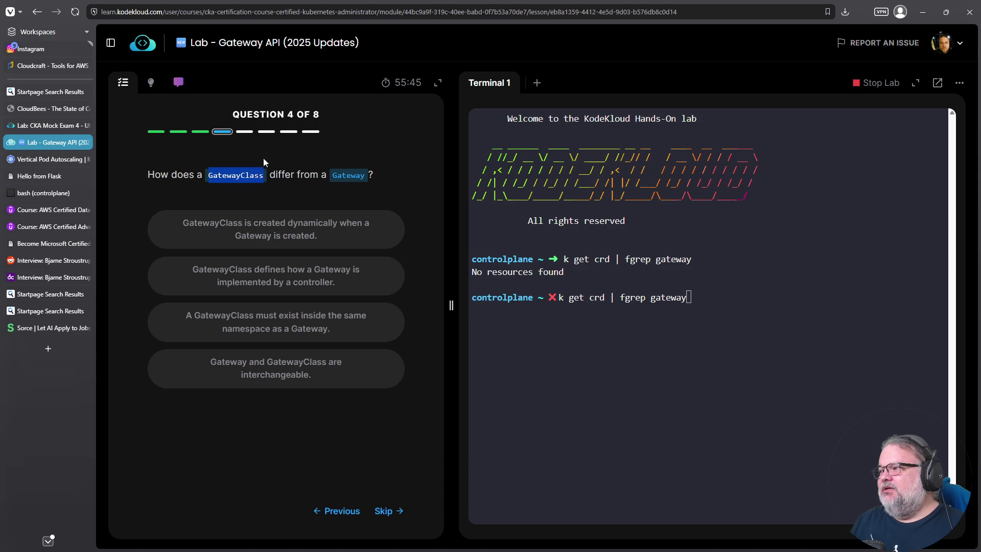
double_click(350, 176)
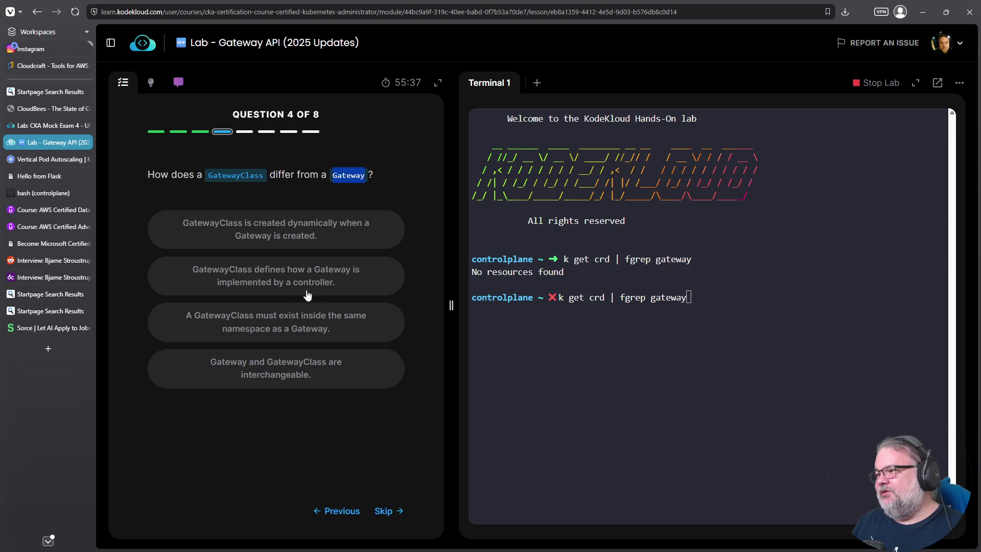
click(331, 286)
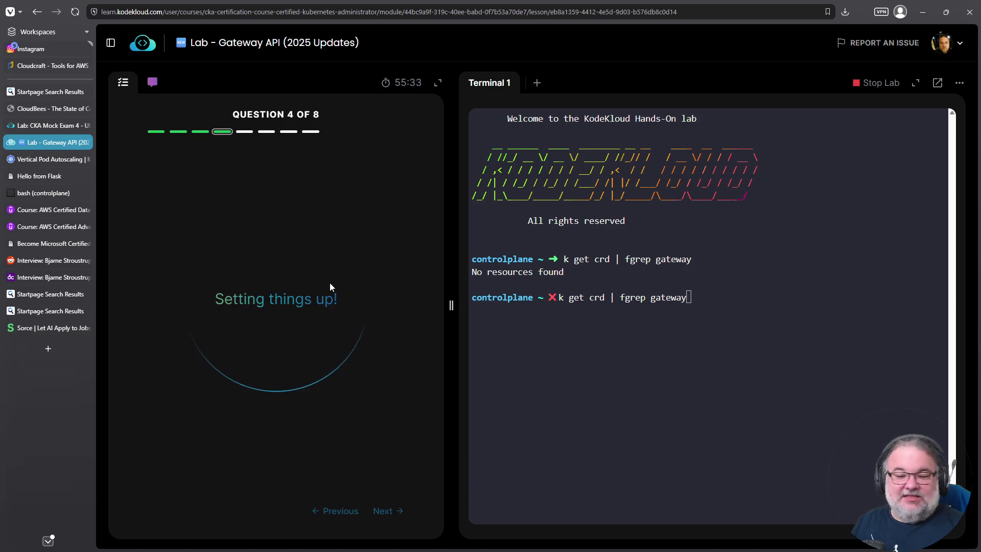
- Answer question 5 with 'supports more advanced routing and multi-protocol support'
drag(153, 174, 251, 198)
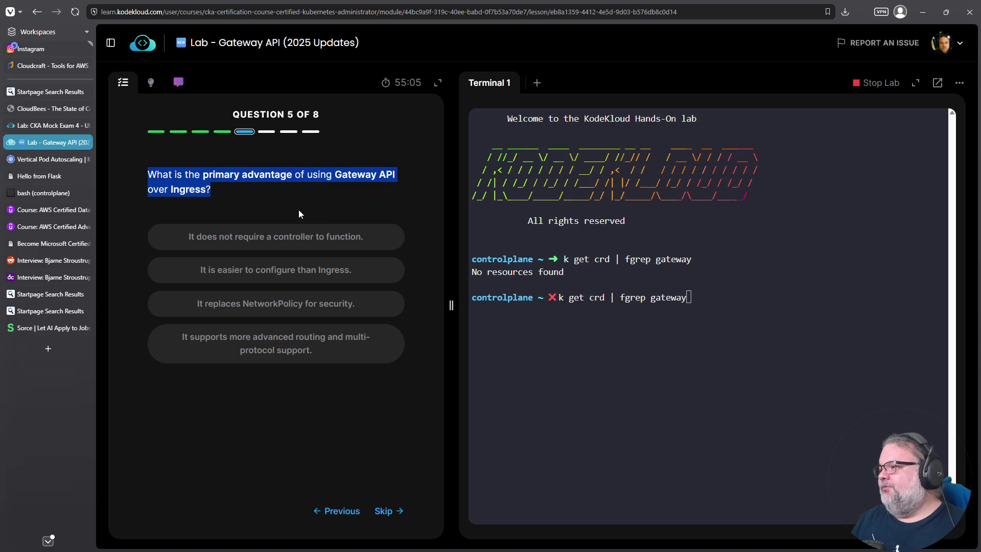
click(293, 356)
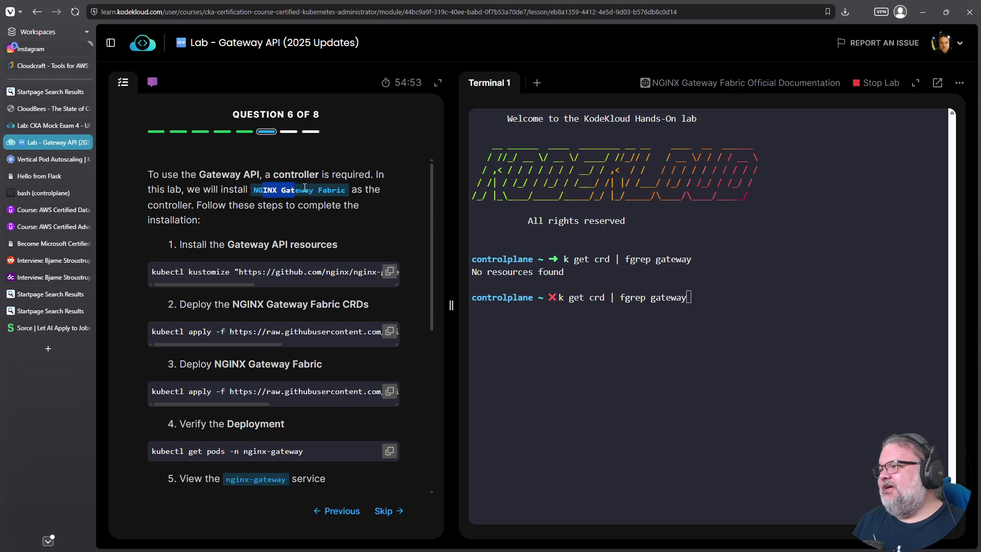
- Paste and run the Gateway API resources install command in the lab terminal
drag(254, 192, 347, 190)
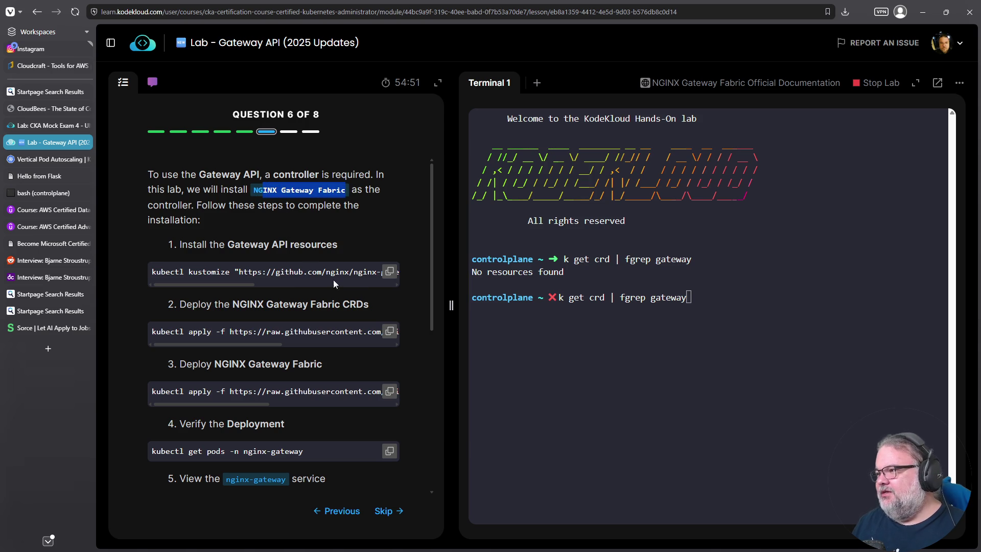
right_click(639, 341)
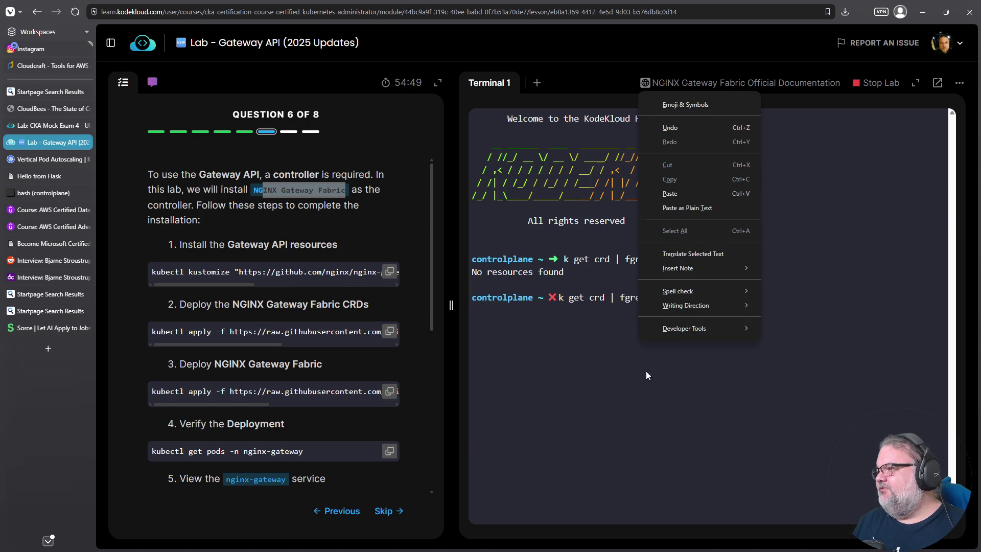
click(602, 361)
key(ctrl+c)
right_click(603, 358)
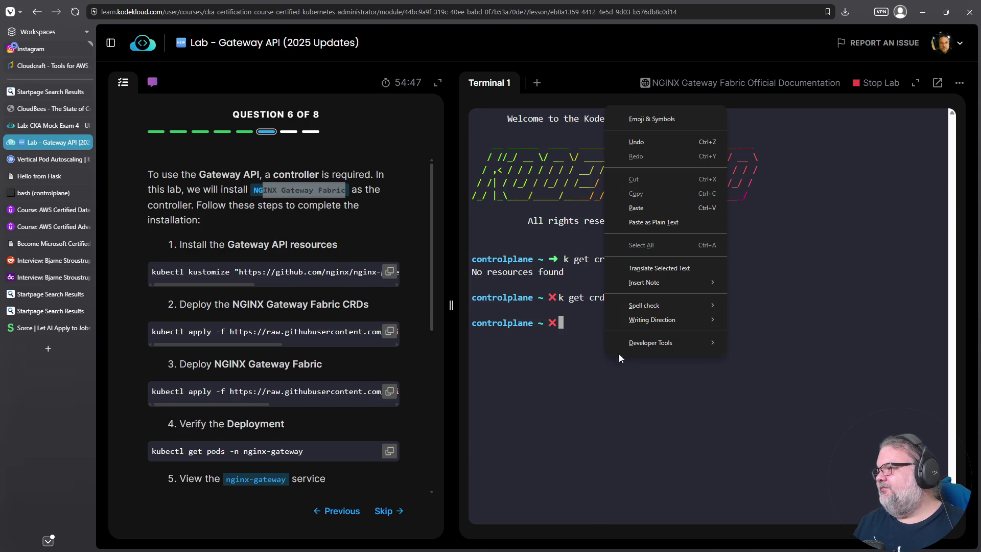
click(630, 221)
key(Return)
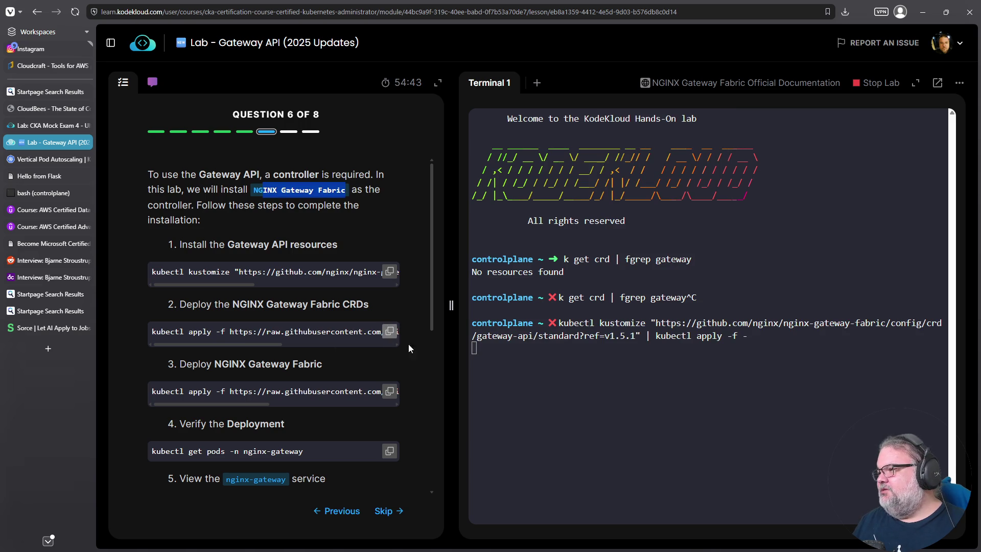
- Apply the NGINX Gateway Fabric CRDs and deployment, then stage the kubectl get pods check
right_click(610, 478)
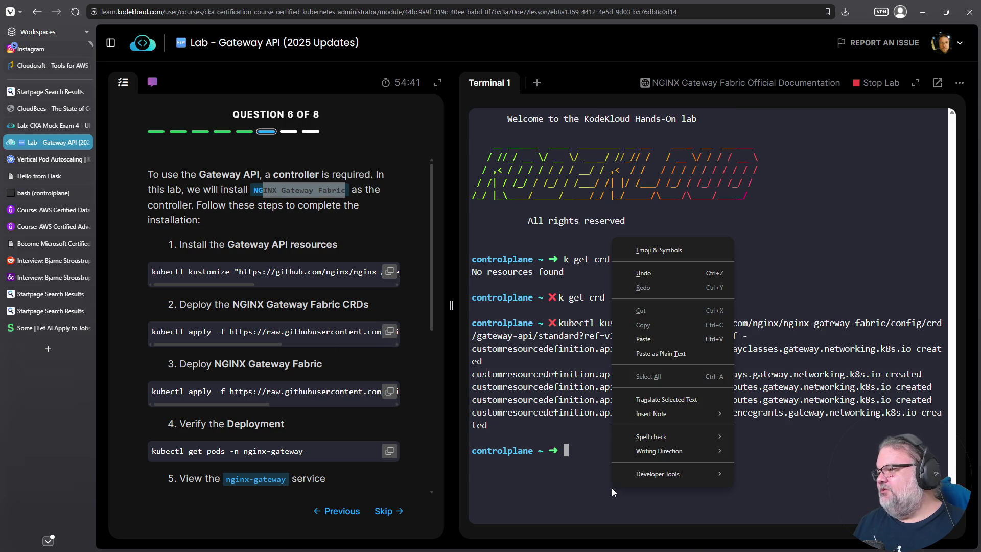
click(644, 339)
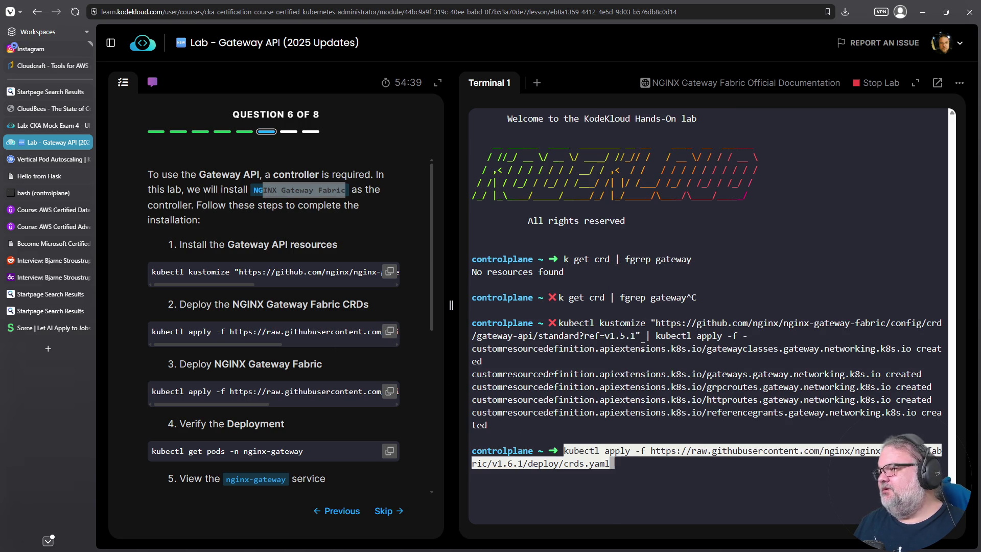
key(Return)
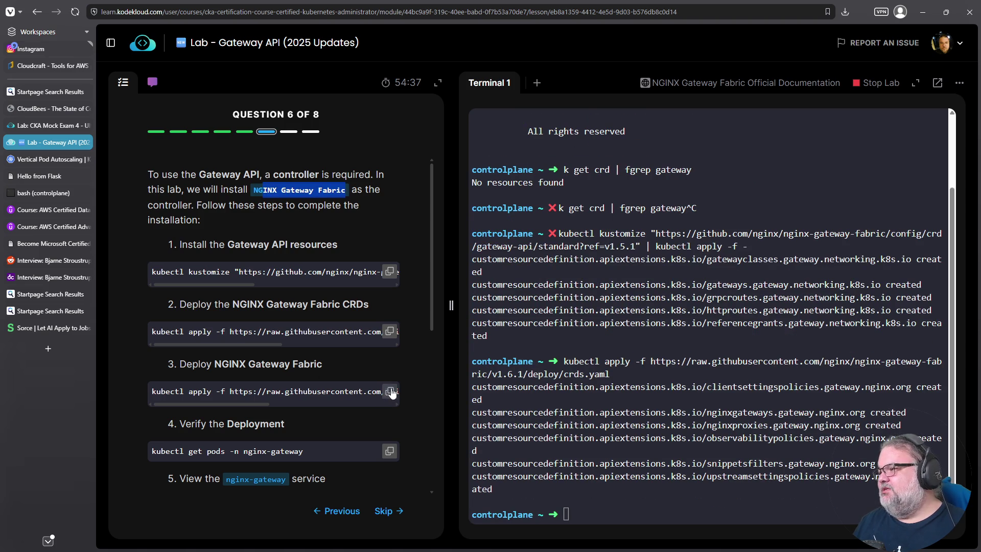
right_click(657, 524)
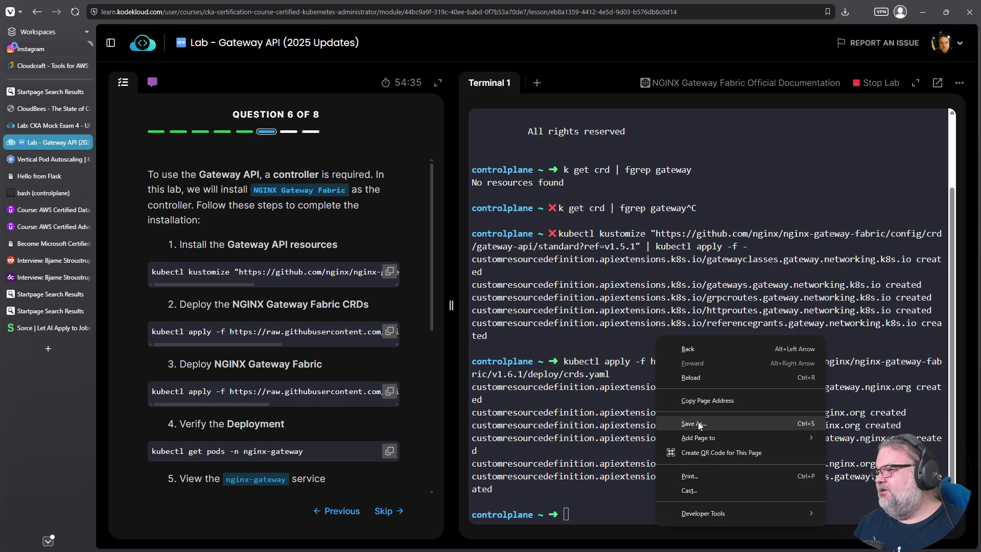
right_click(625, 494)
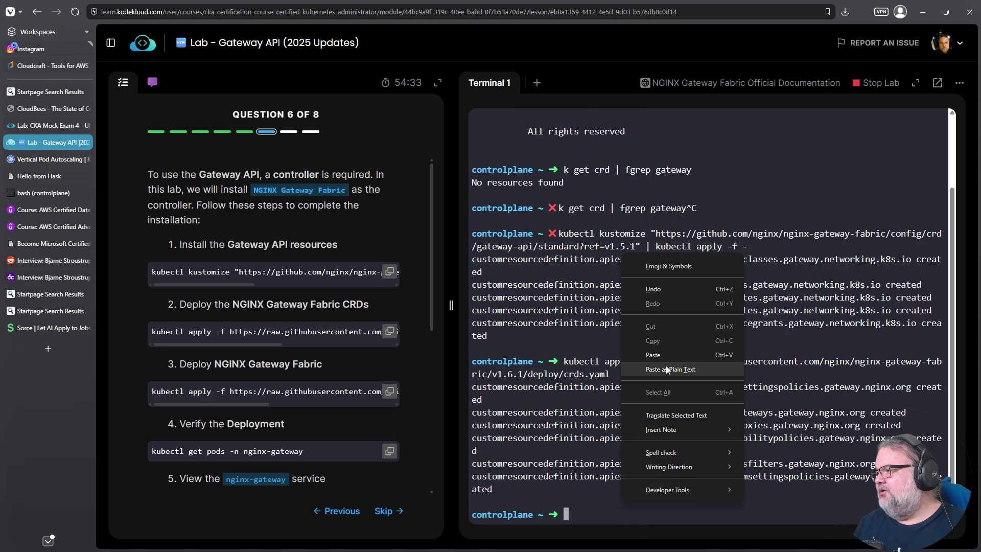
click(660, 354)
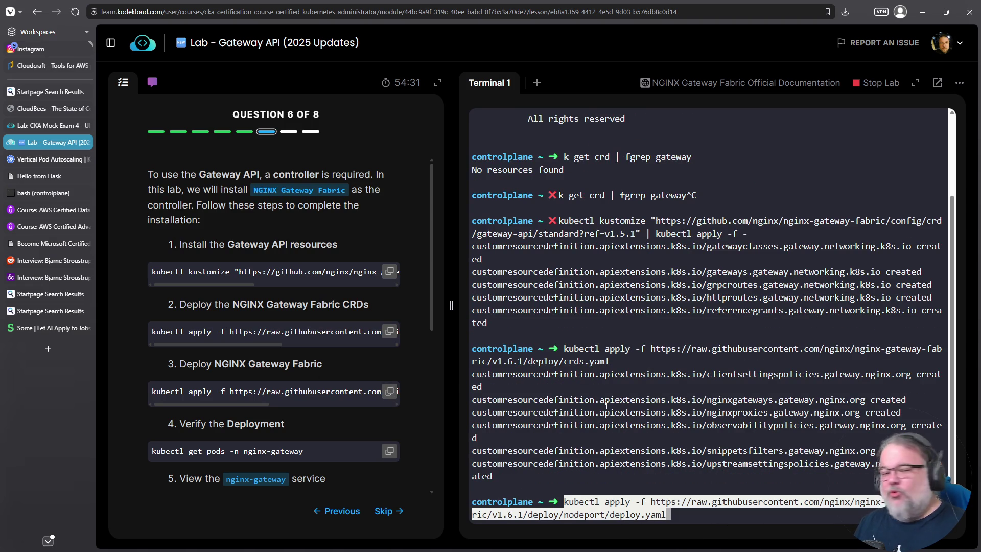
key(Return)
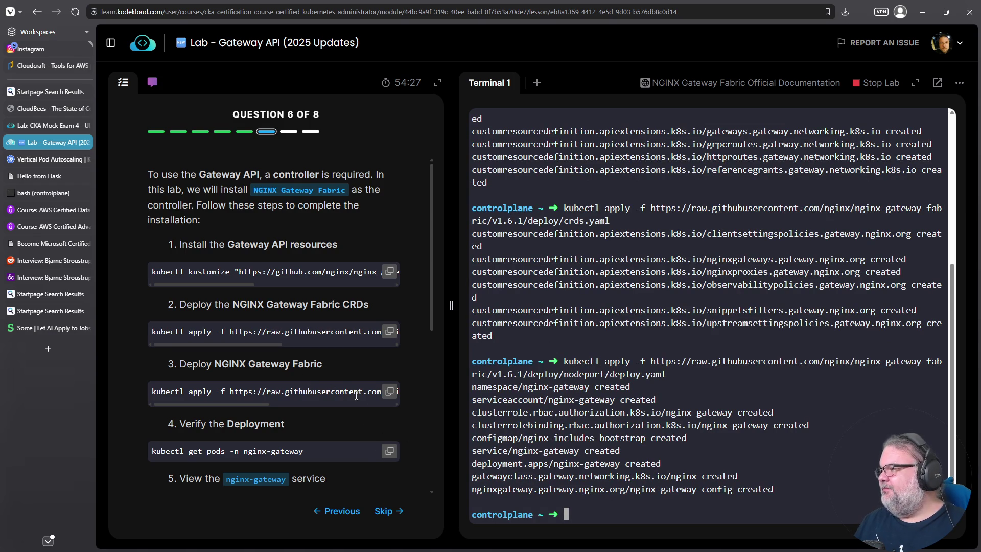
right_click(726, 445)
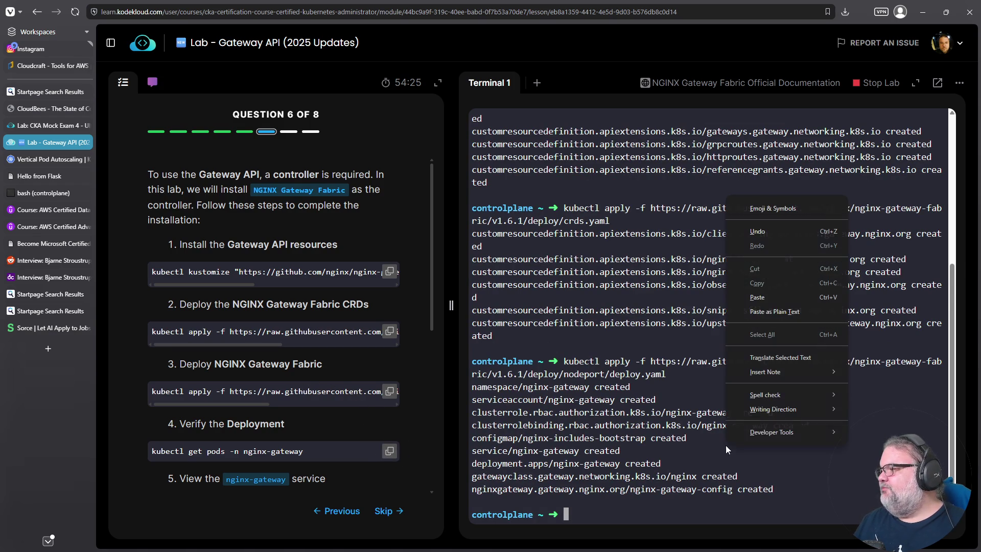
click(682, 310)
scroll(275, 407, down, 5)
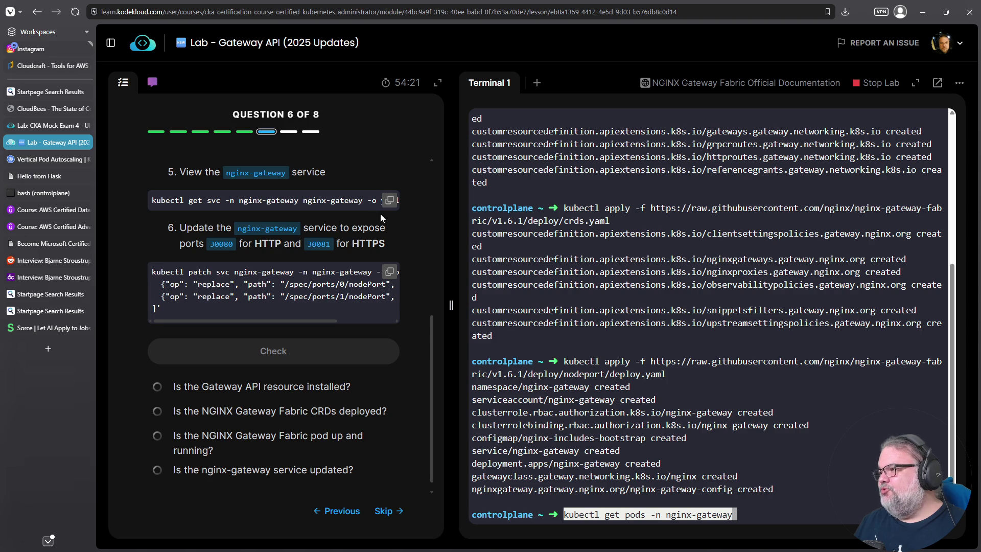
- Show the nginx-gateway service as YAML with kubectl get svc -o yaml
right_click(745, 432)
click(808, 282)
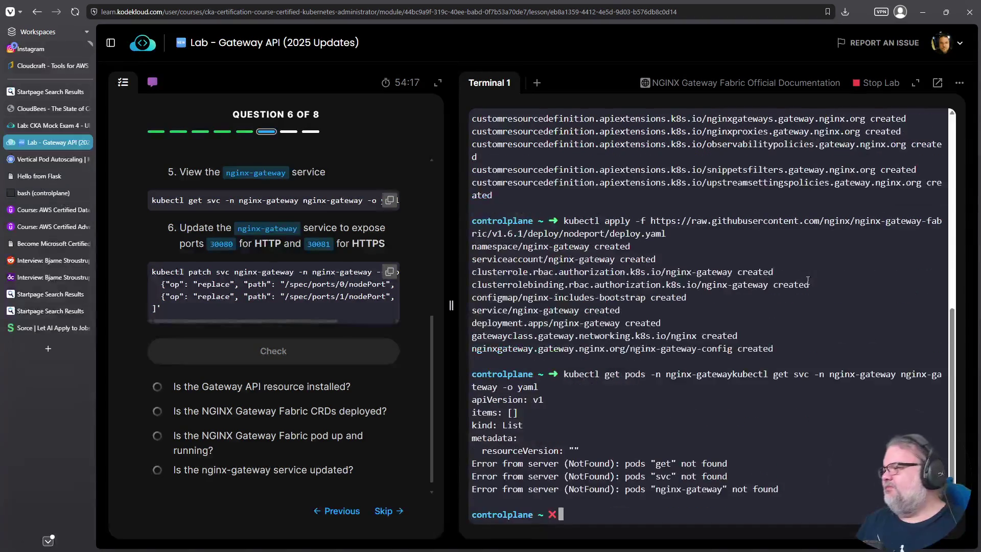
right_click(658, 432)
click(692, 286)
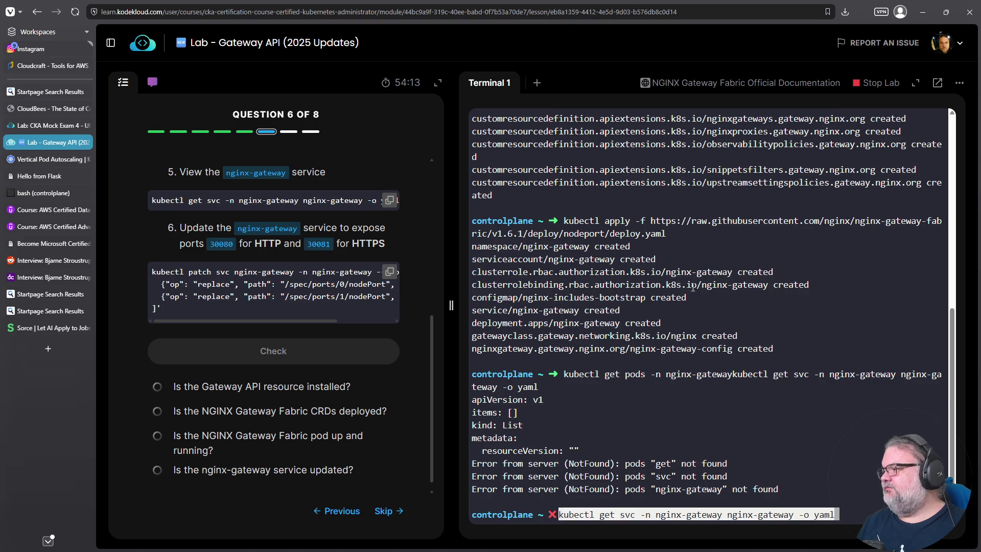
key(Return)
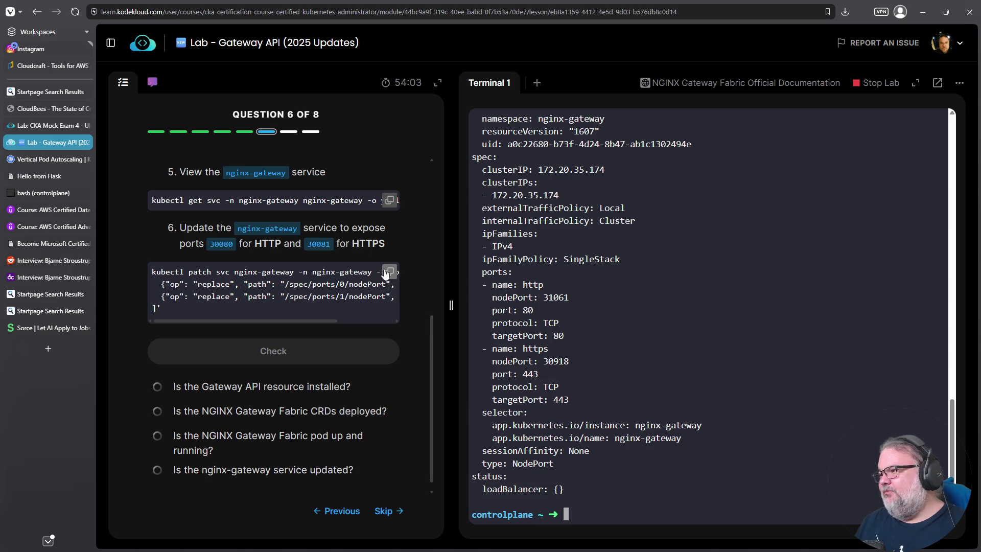
- Patch the nginx-gateway service to node ports 30080 for HTTP and 30081 for HTTPS
click(389, 271)
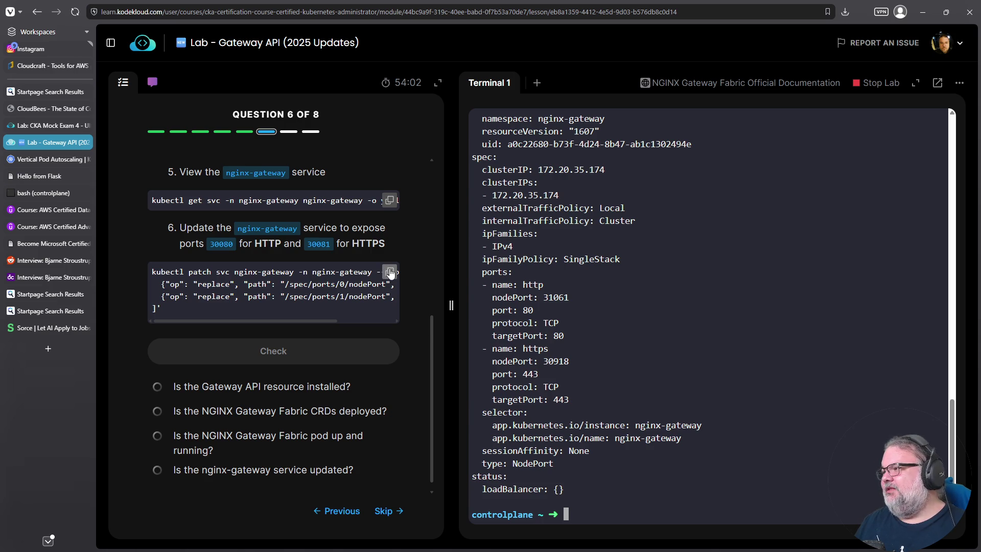
right_click(675, 326)
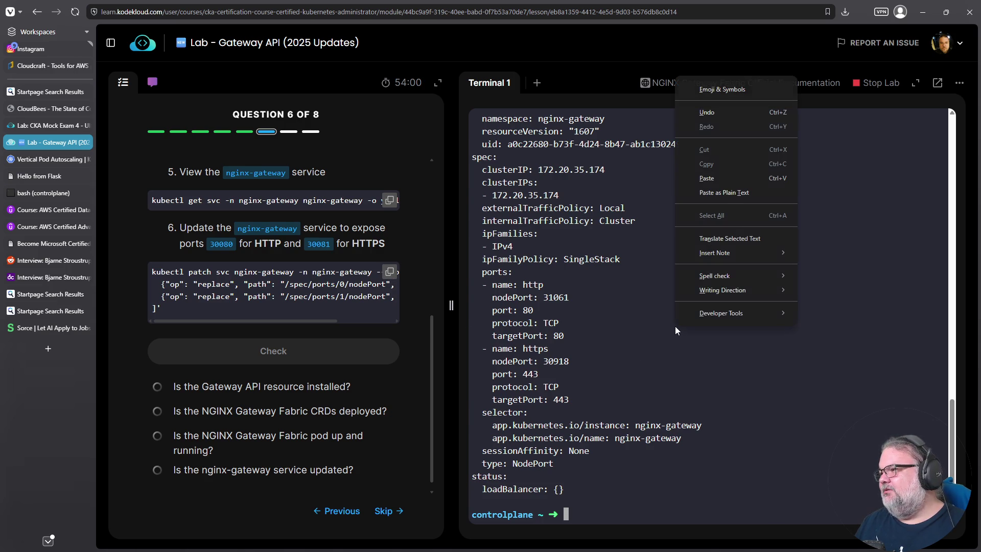
click(718, 177)
key(Return)
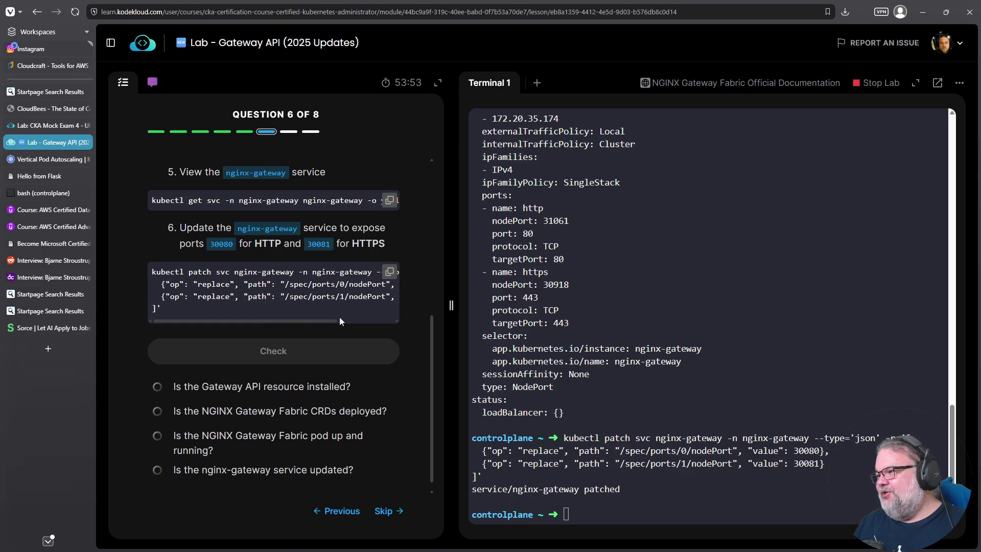
drag(325, 319, 400, 319)
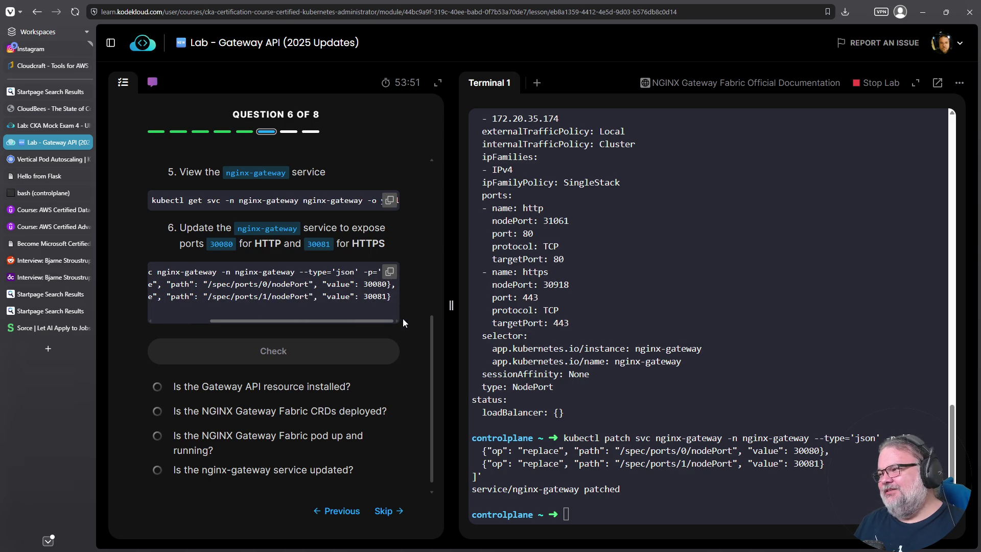
mouse_move(342, 321)
mouse_down()
mouse_move(267, 321)
mouse_move(422, 328)
mouse_move(232, 317)
mouse_up()
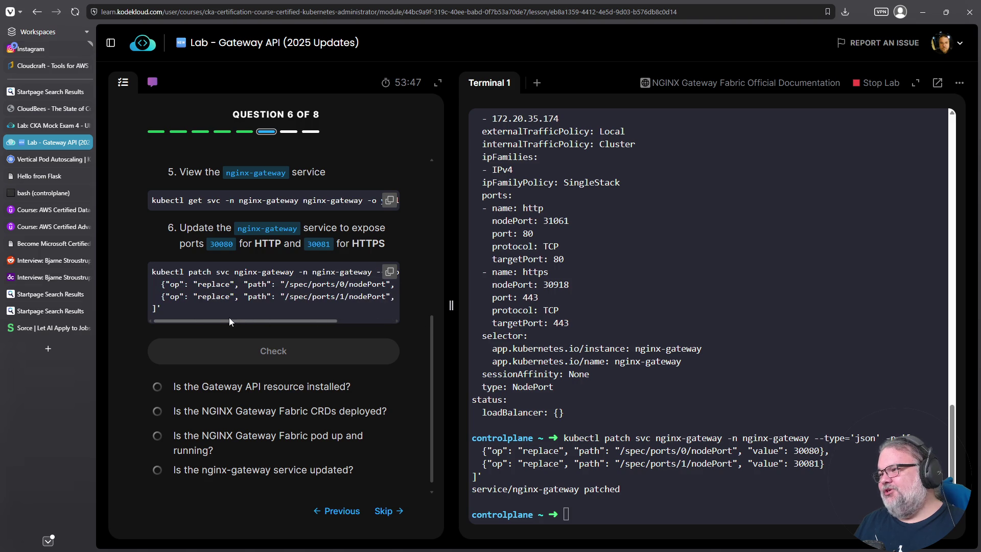
- Check question 6, advance to question 7, and switch to the Kubernetes docs tab
click(316, 350)
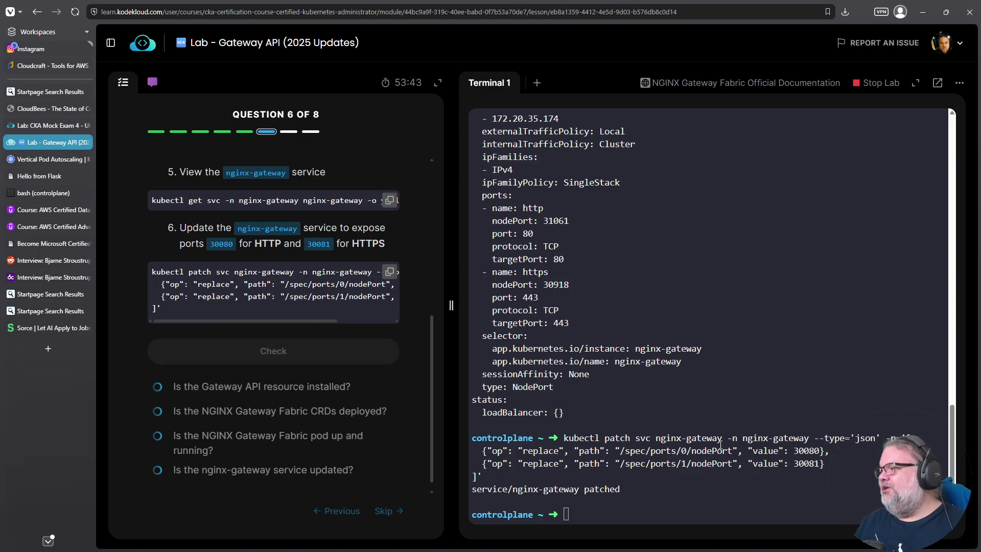
click(288, 384)
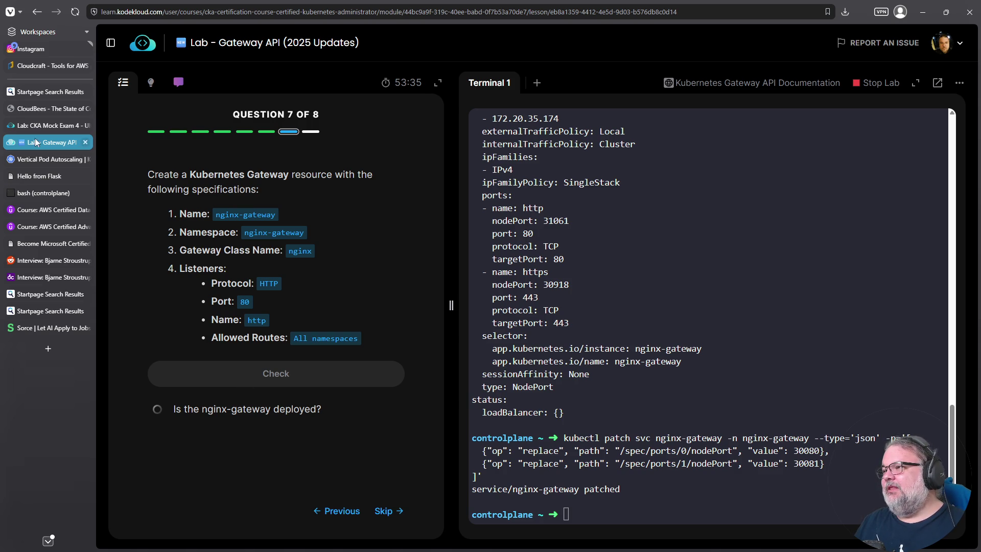
click(50, 159)
scroll(215, 258, up, 4)
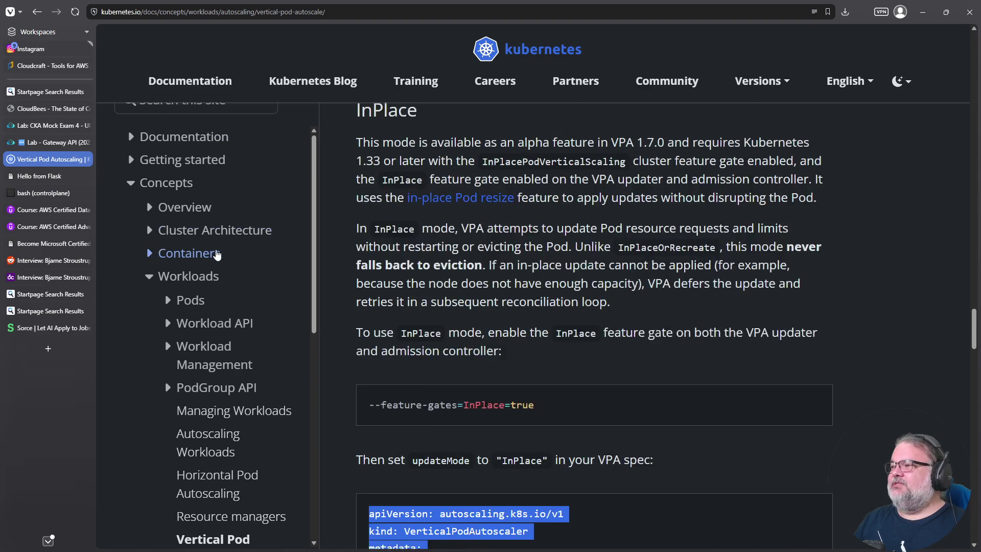
- Search the Kubernetes Documentation site for 'gateway'
click(215, 114)
text(gatewa)
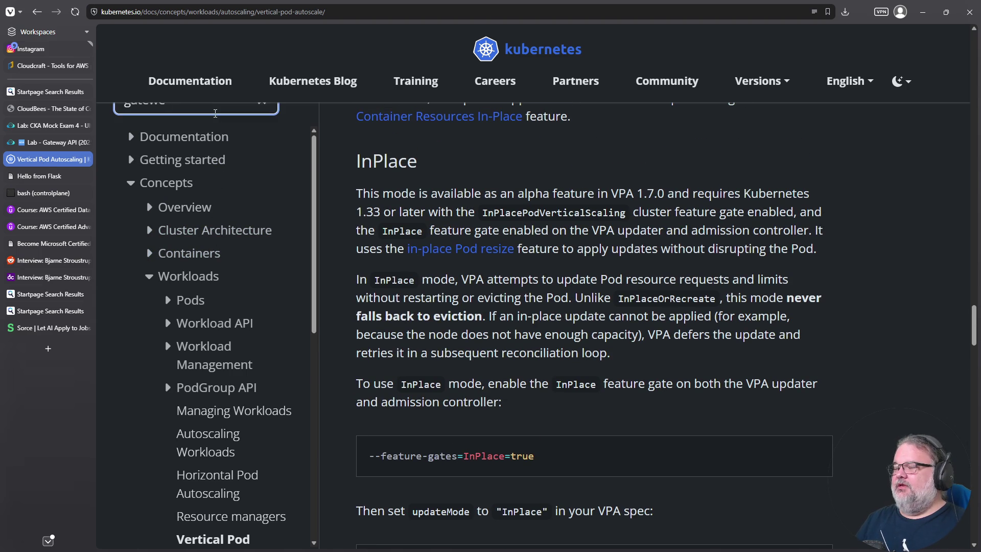
scroll(450, 156, up, 3)
scroll(450, 157, up, 3)
scroll(449, 156, up, 4)
scroll(450, 156, up, 4)
scroll(450, 156, up, 5)
scroll(450, 156, up, 4)
drag(974, 174, 975, 35)
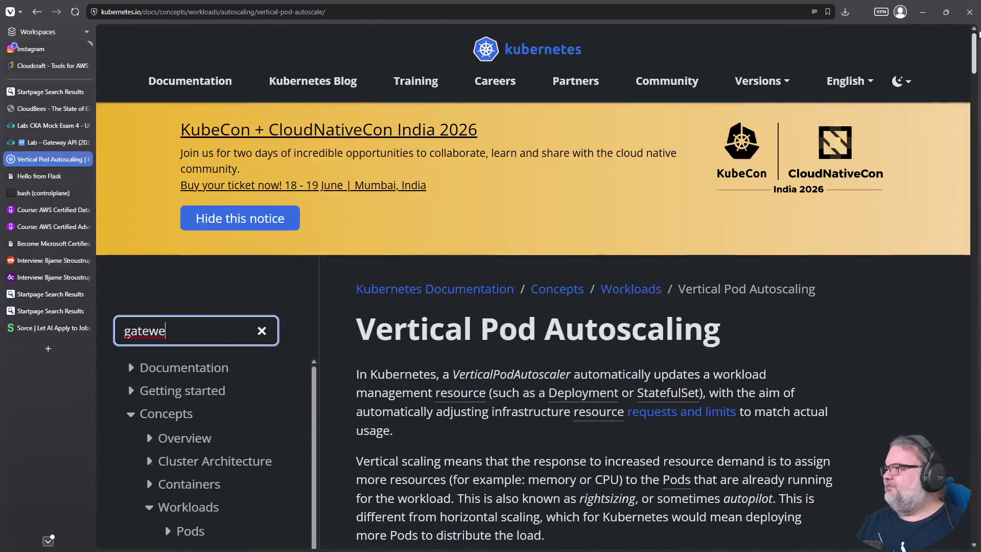
key(BackSpace)
text(ay)
key(Return)
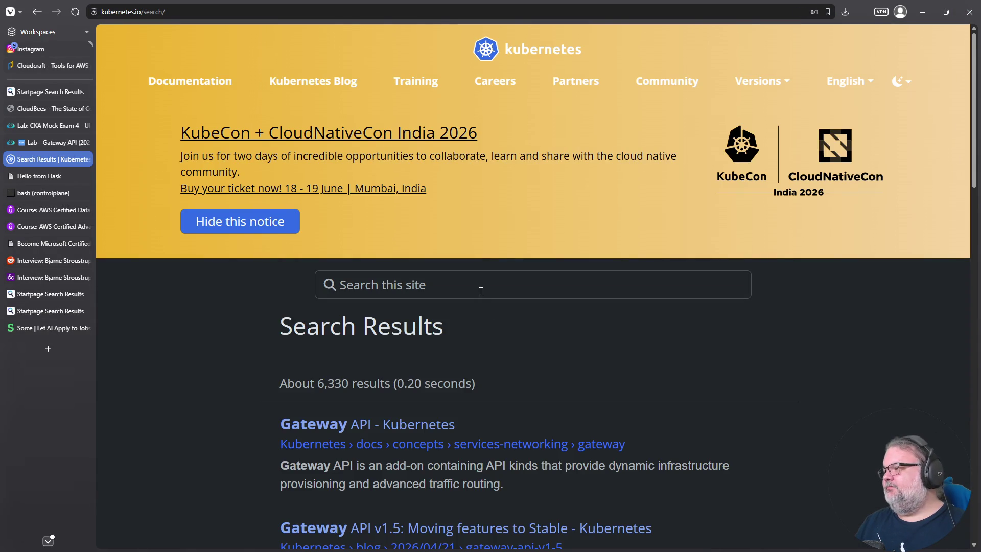
scroll(467, 295, down, 3)
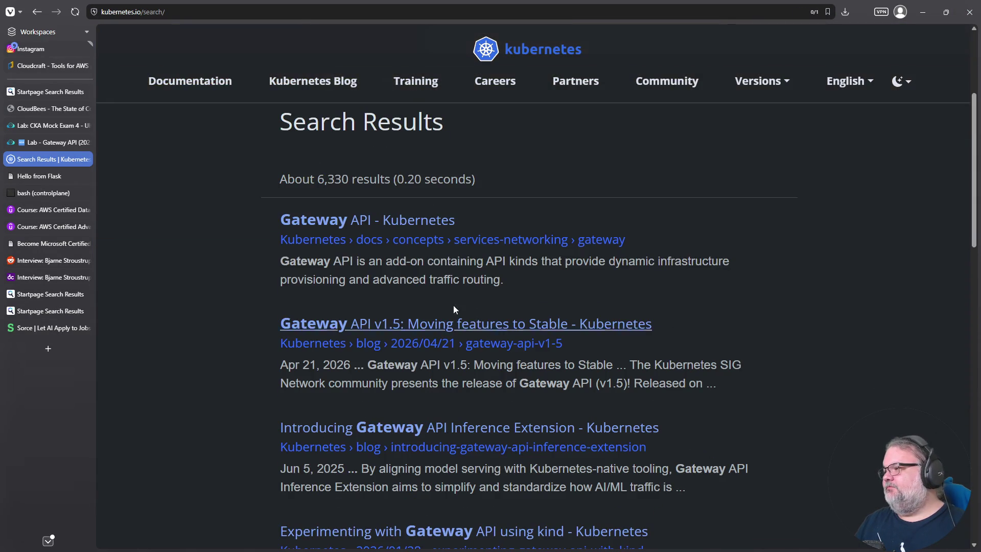
- Open the Gateway API result and find 'gateway' within the page
click(377, 227)
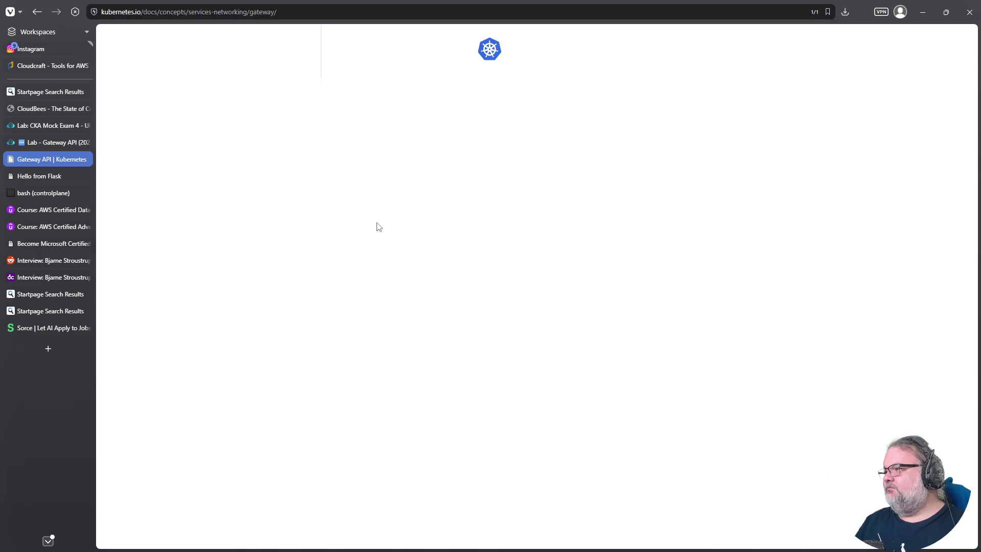
scroll(439, 352, down, 4)
key(ctrl+f)
text(gateway)
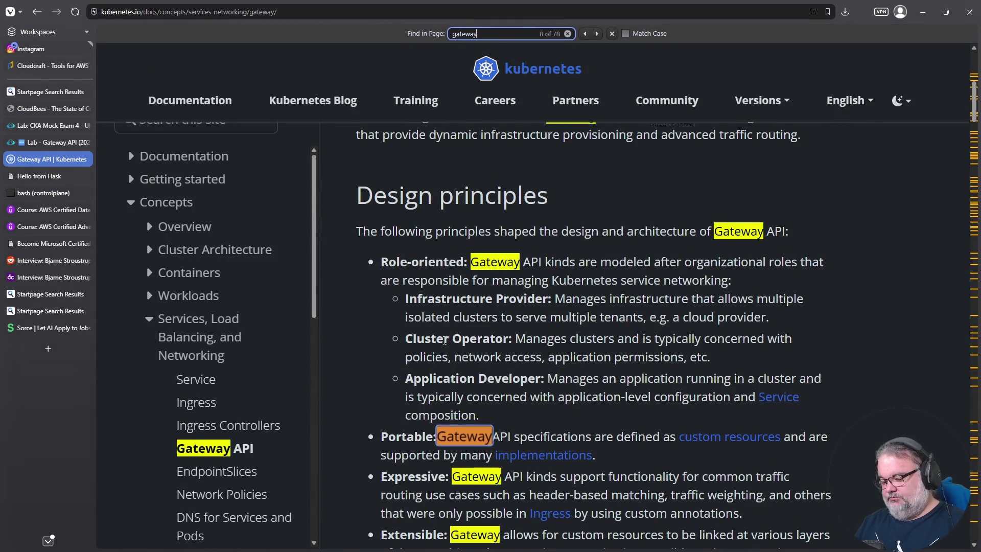
key(Return)
key(Return)
key(Return)
key(Return)
key(Return)
key(Return)
key(Return)
key(Return)
key(Return)
key(Return)
key(Return)
key(Return)
key(Return)
key(Return)
key(Return)
key(Return)
key(Return)
key(Return)
scroll(435, 332, down, 3)
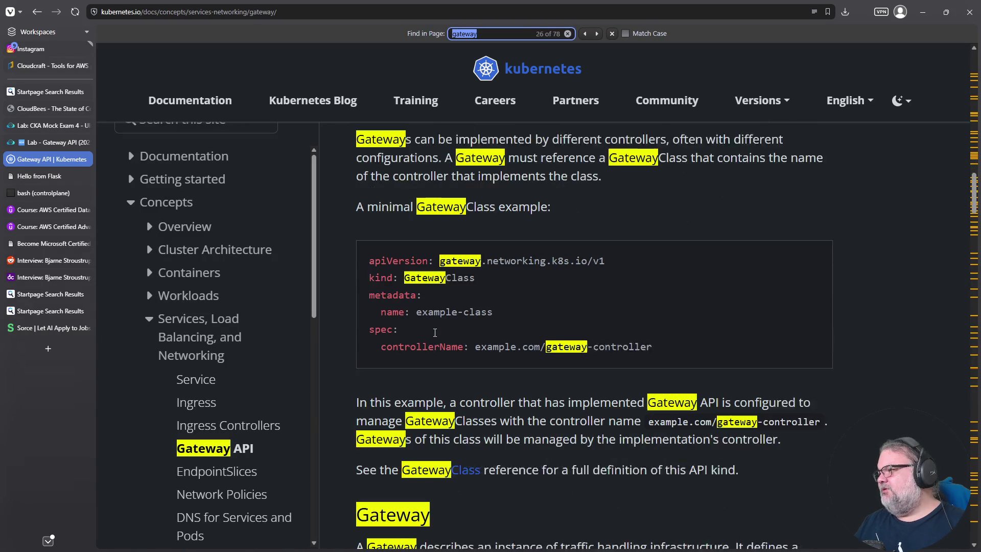
scroll(435, 332, down, 5)
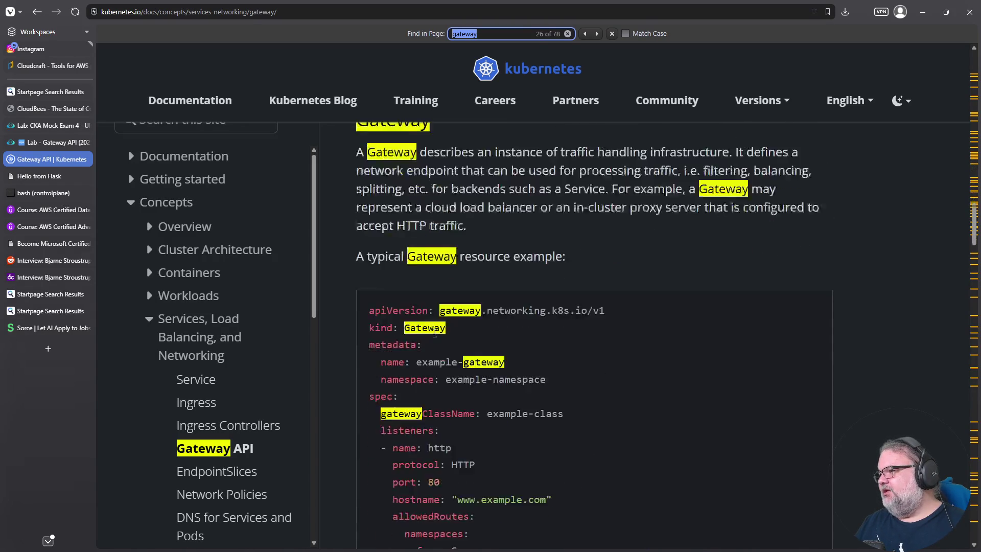
scroll(427, 334, down, 1)
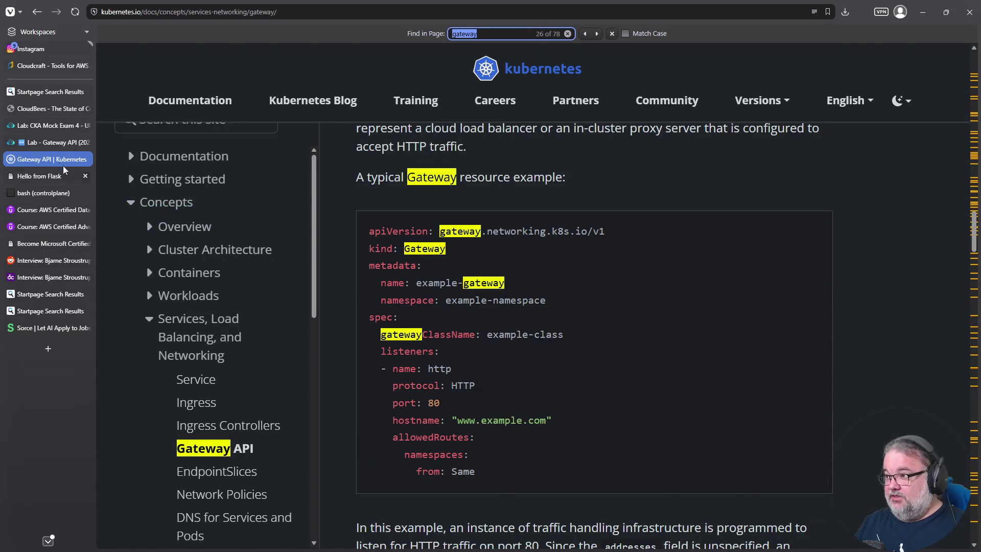
- Copy the typical Gateway resource example YAML from the Gateway API page
click(50, 147)
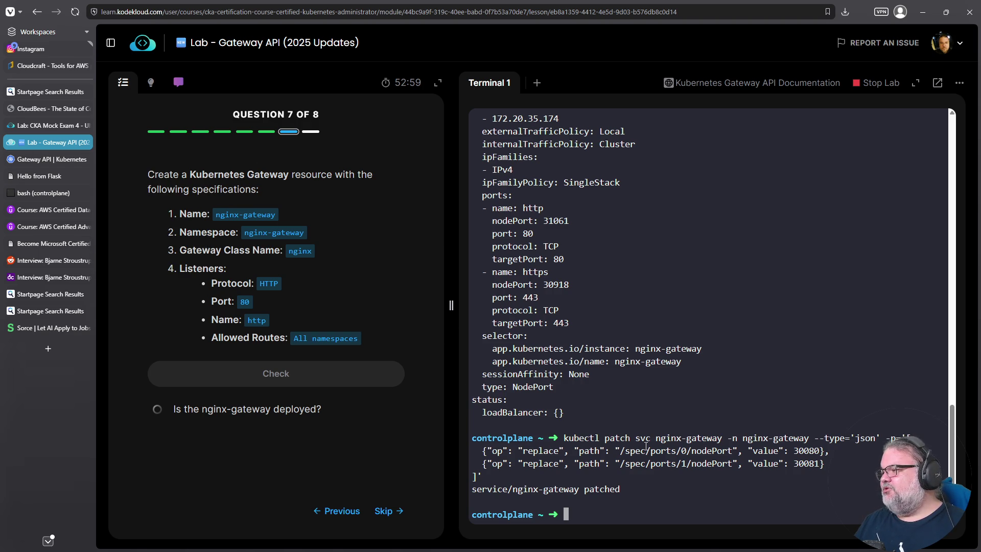
key(ctrl+Tab)
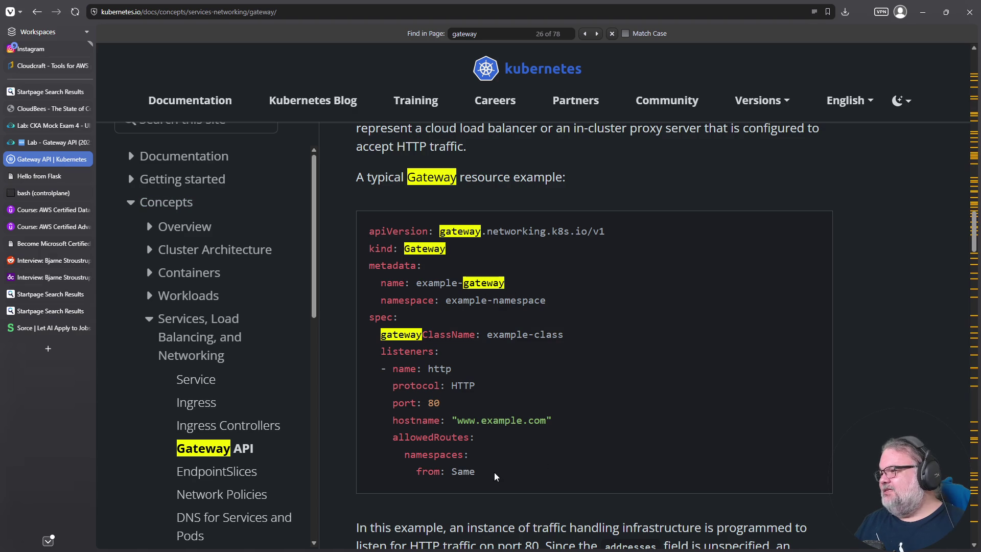
drag(495, 475, 340, 238)
right_click(401, 270)
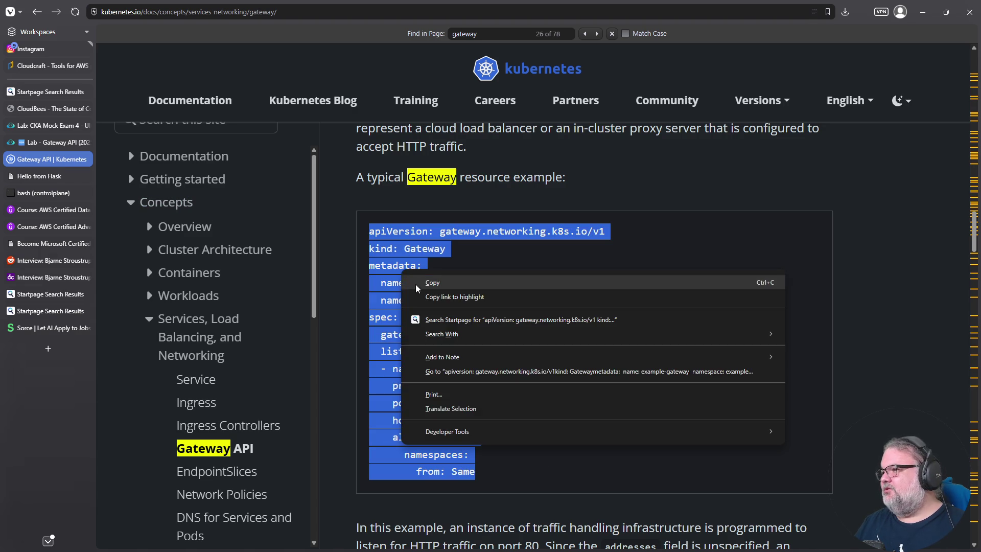
click(429, 282)
- Open gateway.yaml in vim and paste the example Gateway manifest into it
click(39, 146)
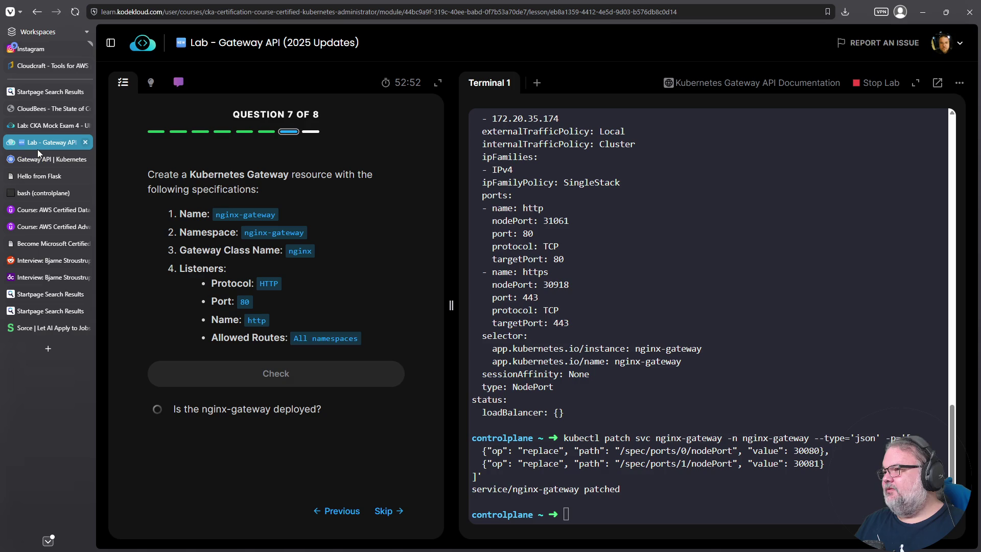
text(vim gateway.yaml)
key(Return)
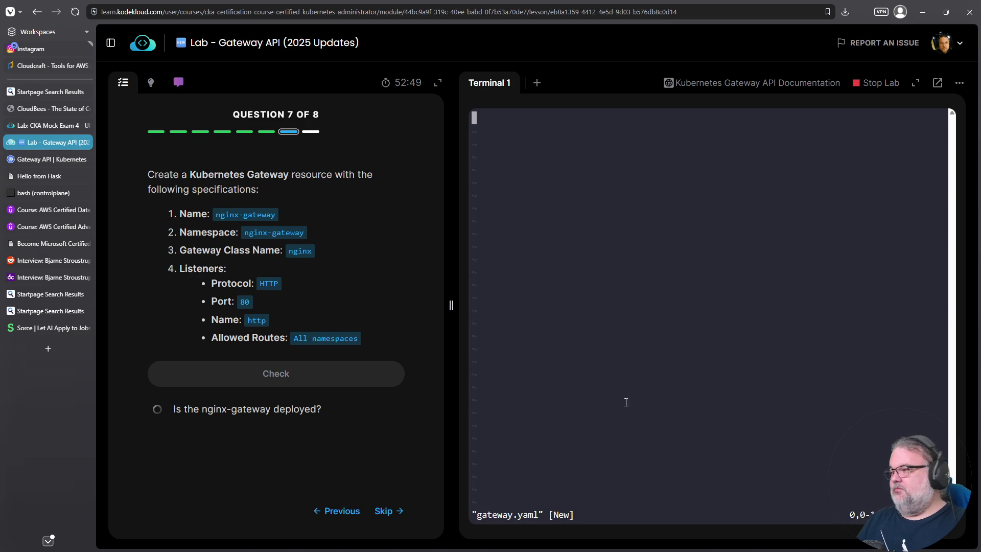
key(i)
right_click(618, 400)
click(658, 267)
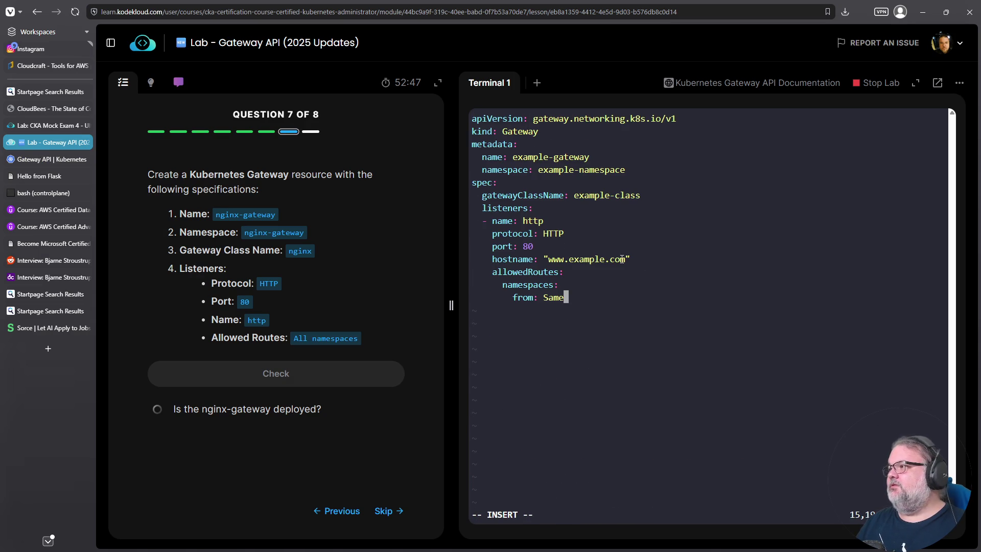
- Replace the example gatewayClassName value with nginx
key(Escape)
key(k)
key(k)
key(k)
key(k)
key(k)
key(k)
key(k)
key(j)
key(j)
key(k)
key(w)
key(D)
key(a)
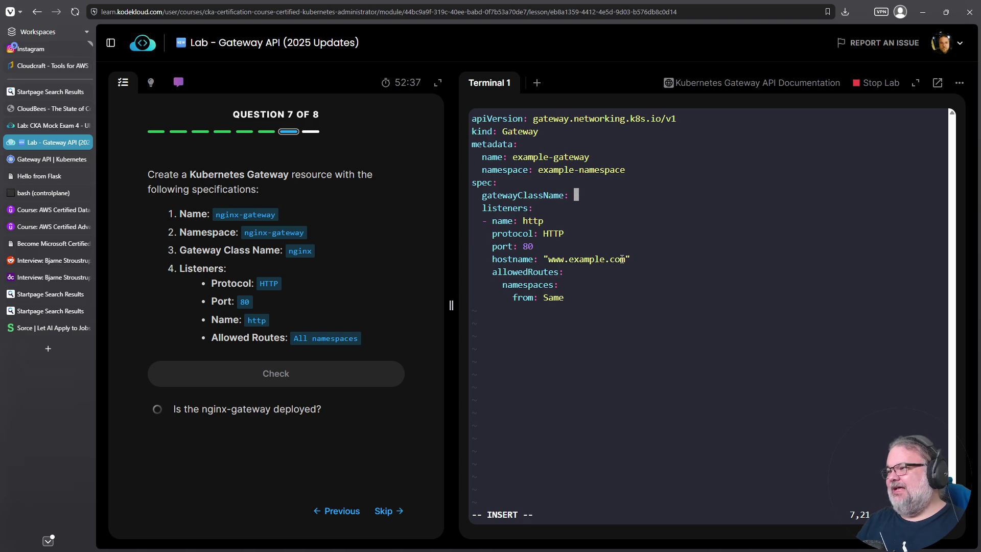
text(nginx)
- Replace the example metadata name with nginx-gateway
key(Up)
key(Up)
key(Up)
key(Right)
key(Right)
key(Right)
key(Right)
key(Right)
text(Di nginx)
key(BackSpace)
key(BackSpace)
key(BackSpace)
key(BackSpace)
key(BackSpace)
key(BackSpace)
key(BackSpace)
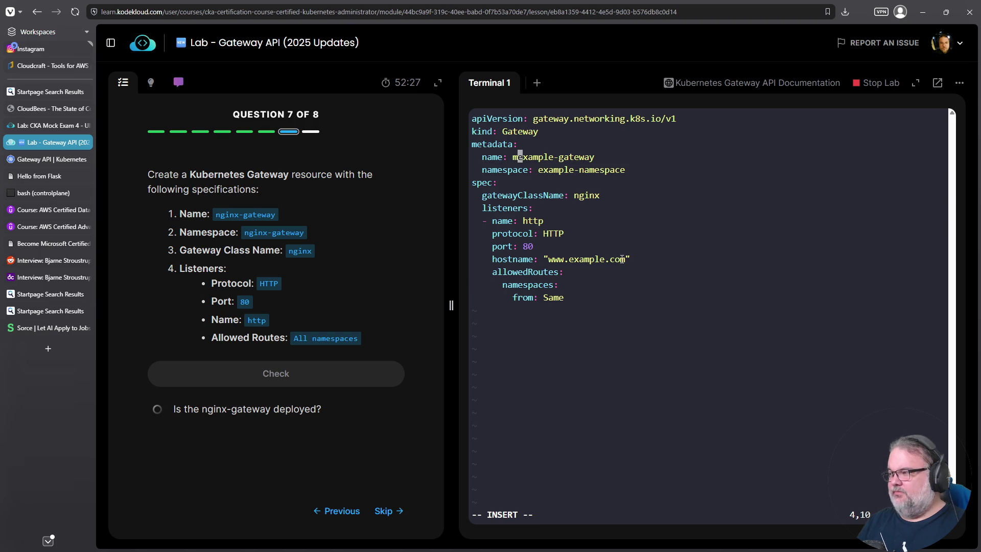
text(nginx-gateway)
key(Escape)
key(l)
key(shift+d)
key(j)
- Set the namespace to nginx-gateway, copied from the question text
key(h)
key(h)
key(h)
key(h)
key(h)
key(h)
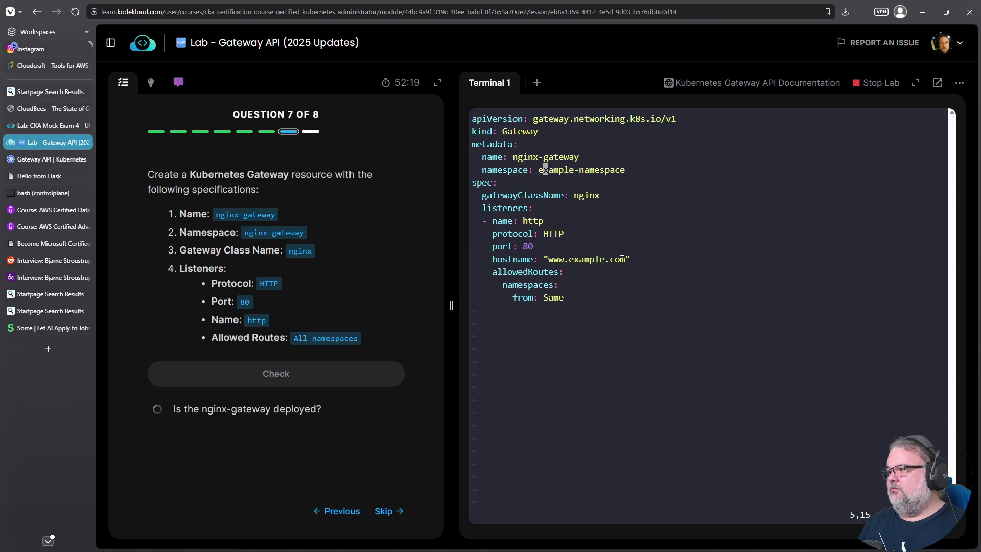
key(h)
key(shift+d)
key(a)
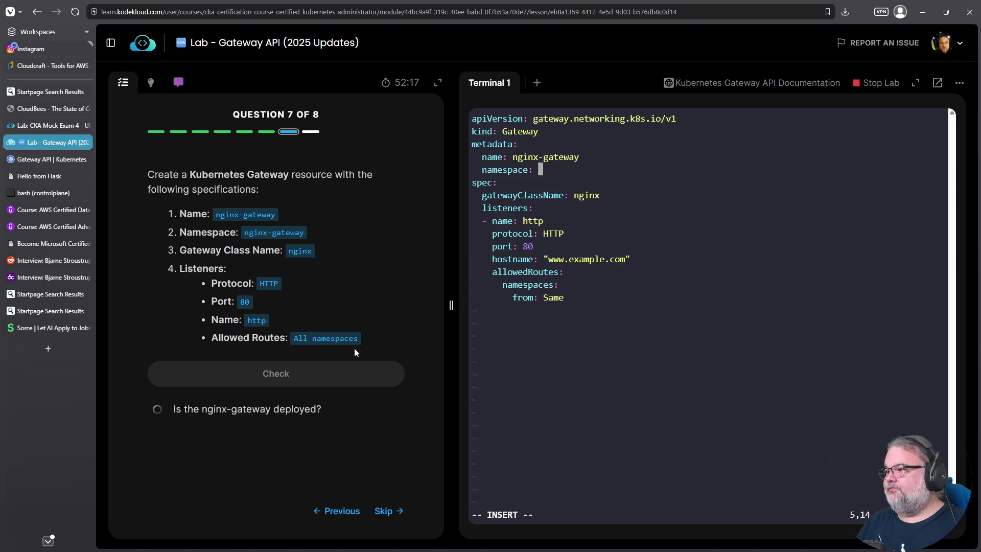
drag(305, 233, 249, 233)
right_click(260, 233)
click(273, 243)
right_click(580, 236)
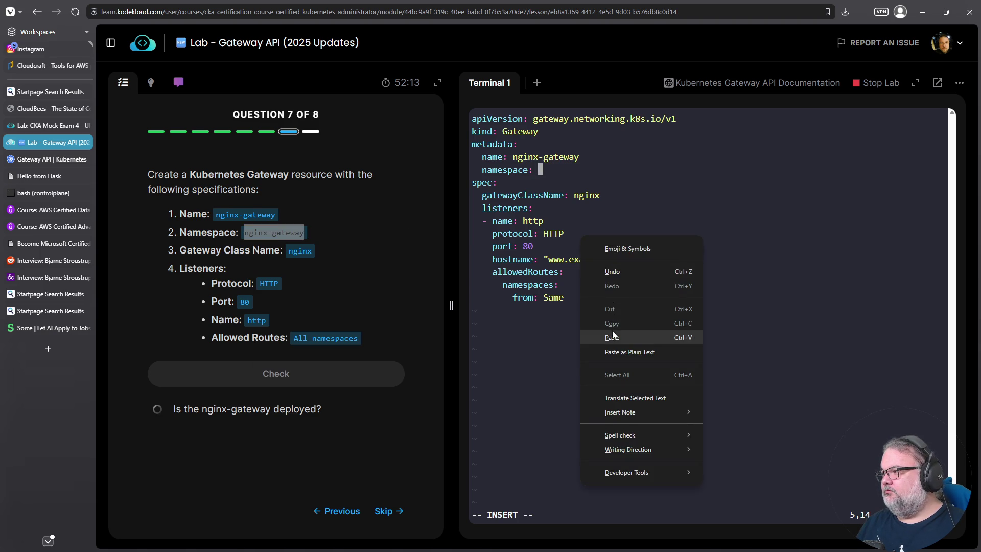
click(613, 337)
- Delete the example hostname line from the HTTP listener on port 80
key(Down)
key(Down)
key(Down)
key(Down)
key(Down)
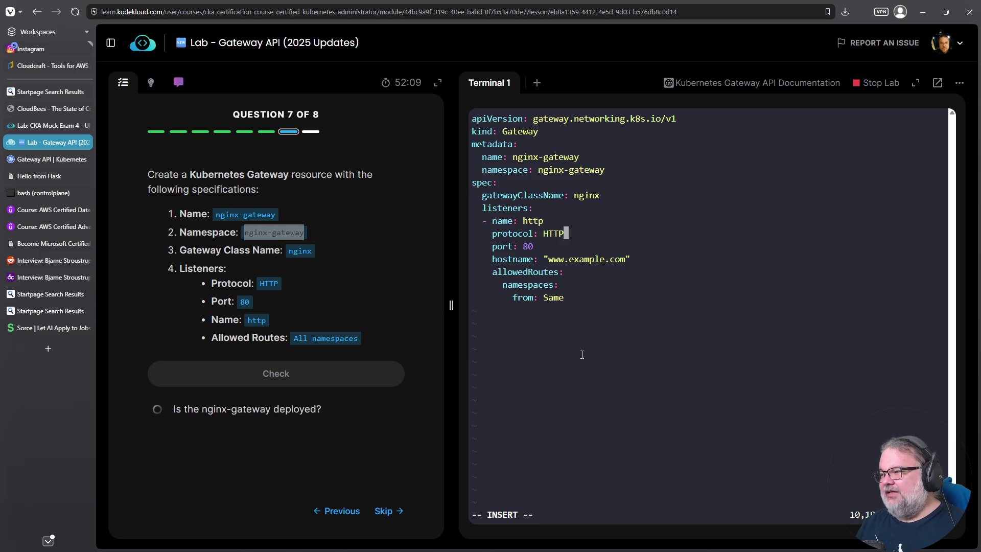
key(Down)
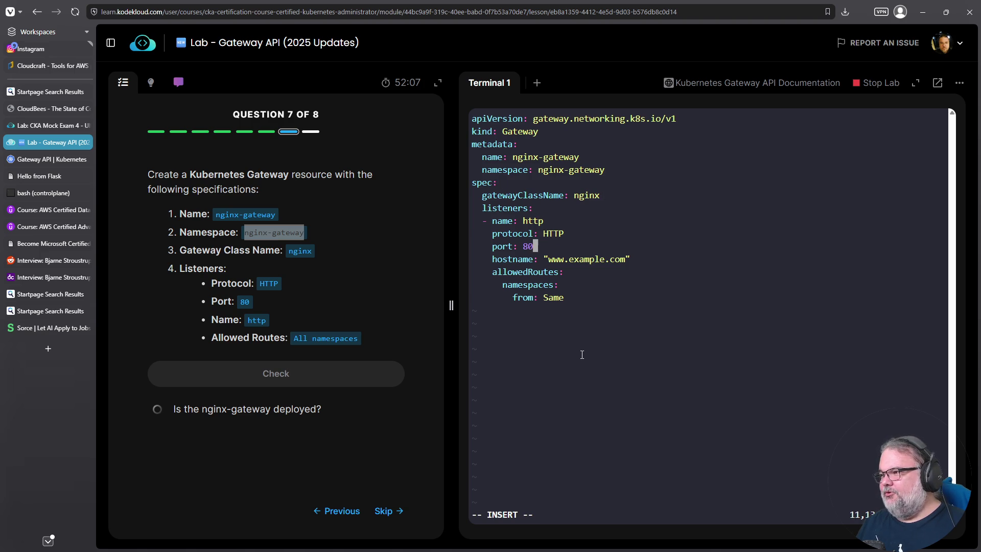
key(Down)
key(Escape)
key(d)
key(d)
key(Down)
key(Down)
key(Right)
key(Right)
key(Right)
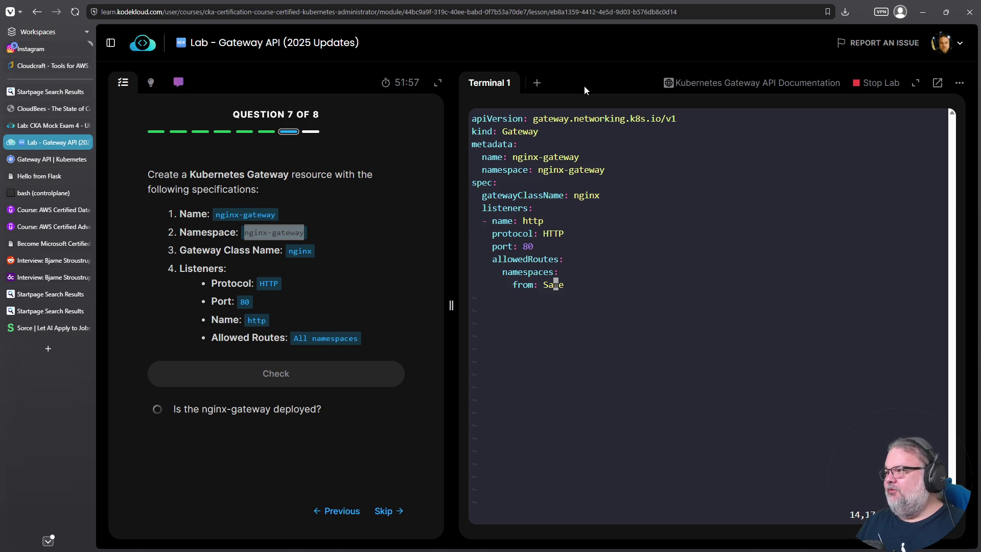
click(537, 83)
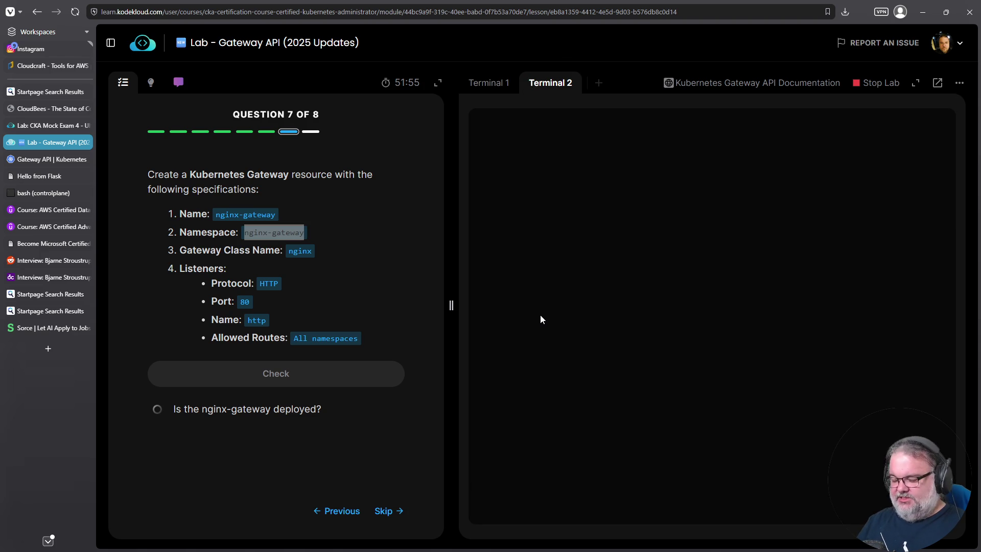
text(ain gateway)
- Fix and run k explain gateway.spec.allowedRoutes in the second terminal
key(ctrl+c)
text(k explain ga3teway.spec)
key(Left)
key(Left)
key(Left)
key(Left)
key(Left)
key(Left)
key(Delete)
key(End)
text(.allowedRoutes)
key(Return)
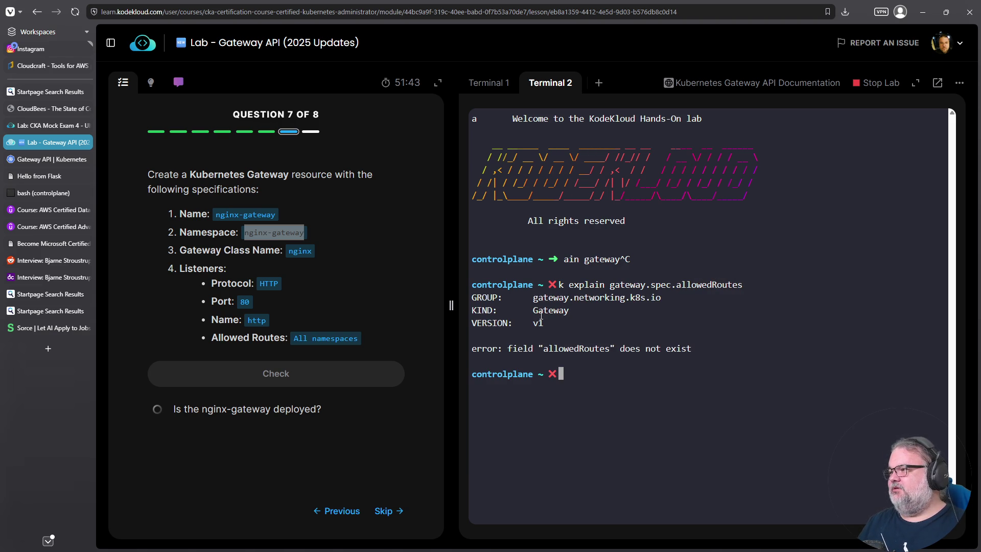
- Re-run the explain with the listeners path: gateway.spec.listeners.allowedRoutes
click(491, 85)
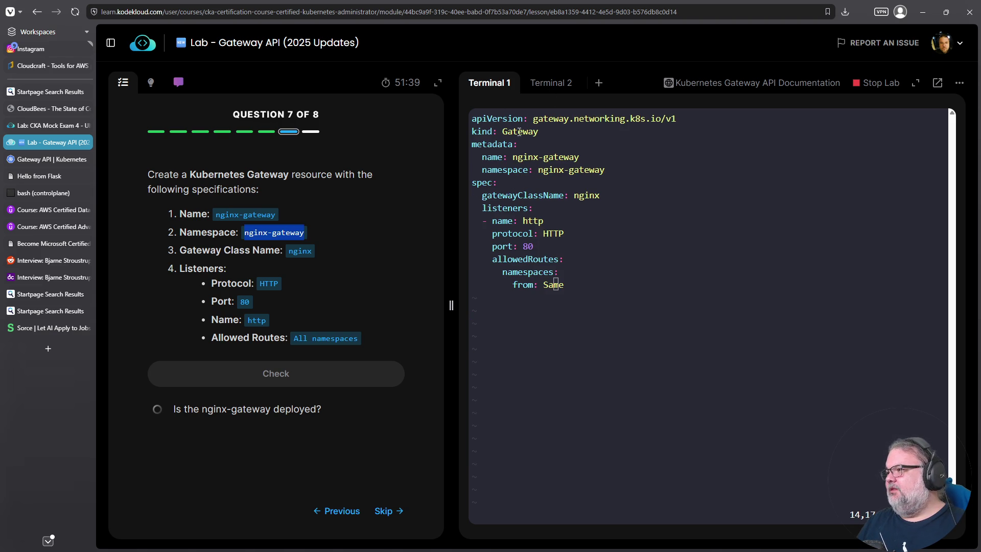
click(550, 85)
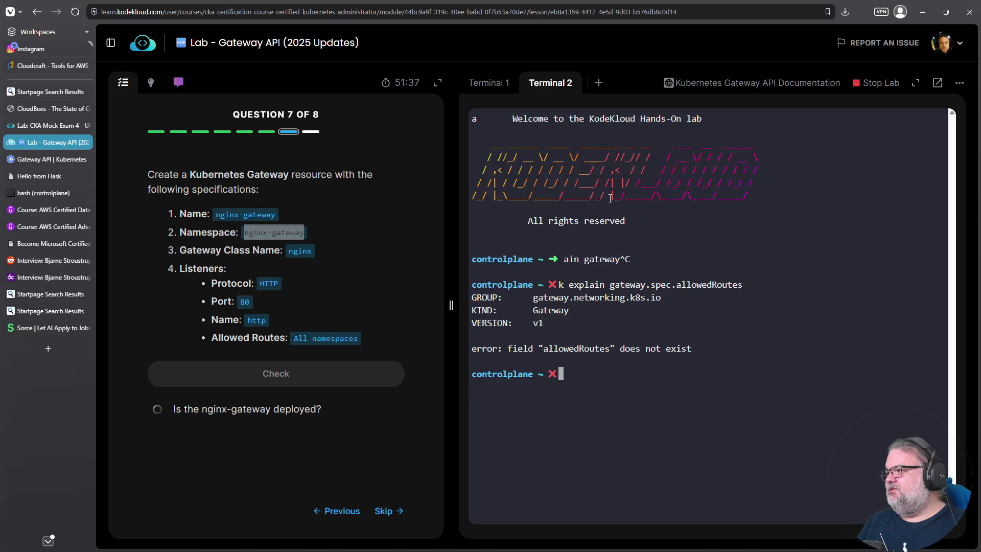
key(Up)
key(Left)
key(Left)
key(Left)
key(Left)
key(Left)
key(Left)
key(Left)
key(Left)
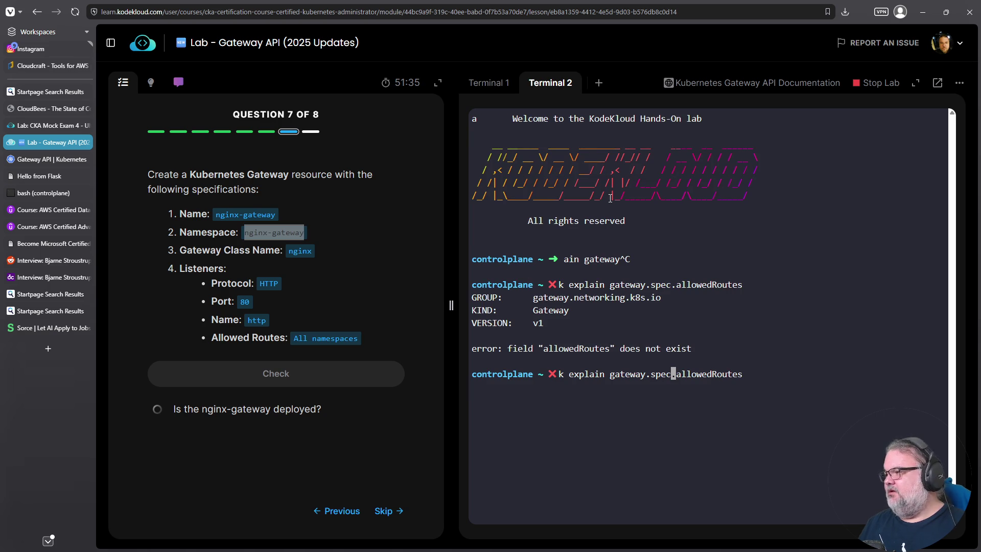
text(.listeners)
key(Return)
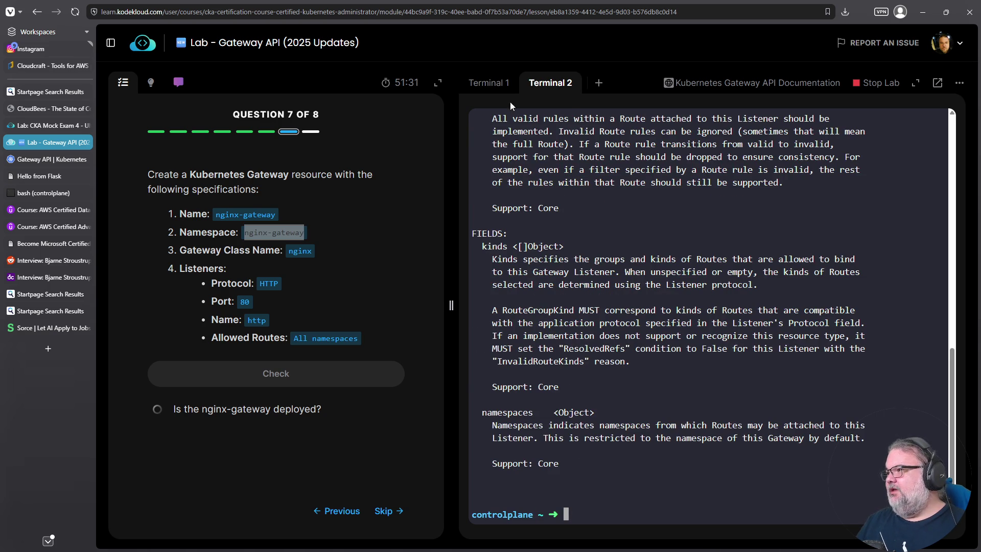
- Run k explain gateway.spec.listeners.allowedRoutes.namespaces to see the from field
click(497, 84)
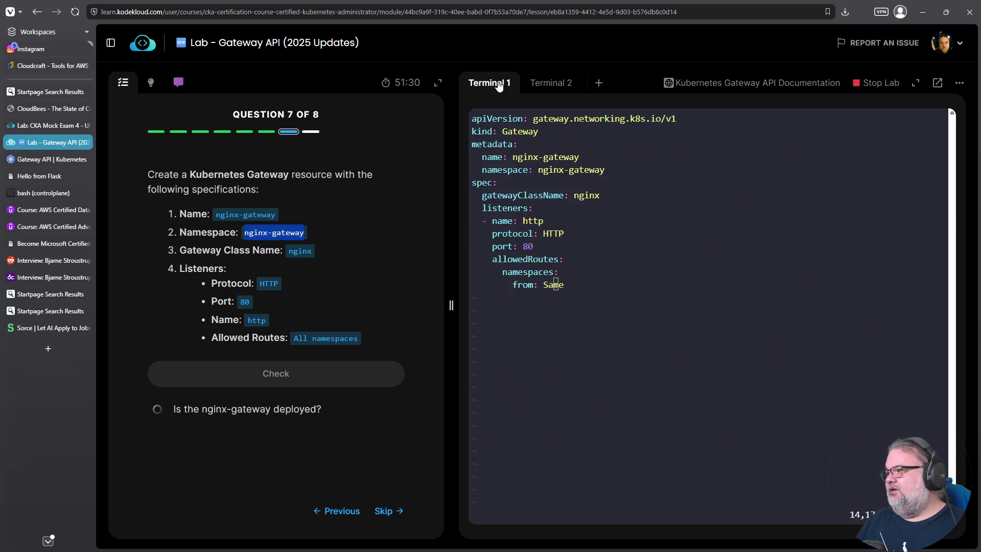
click(551, 86)
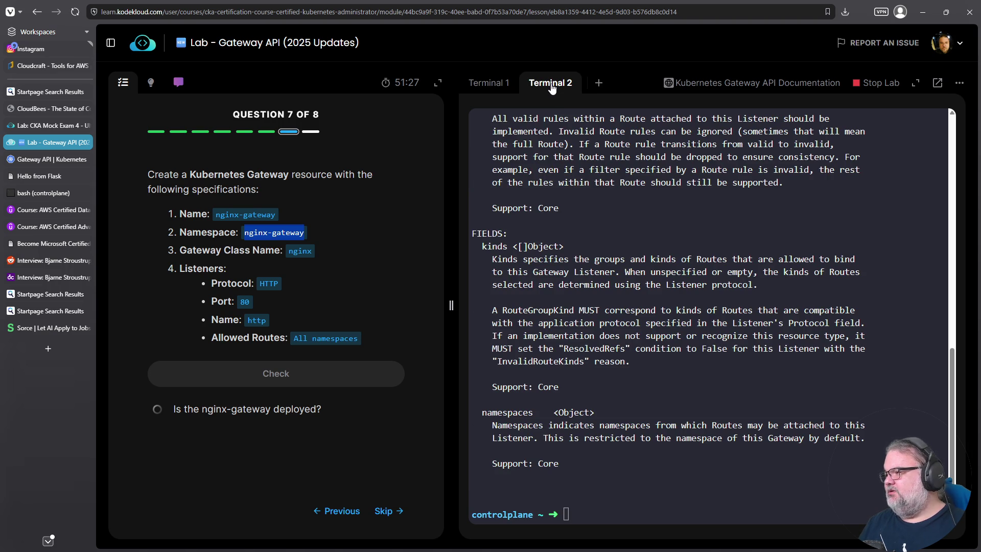
click(703, 311)
key(ctrl+c)
key(Up)
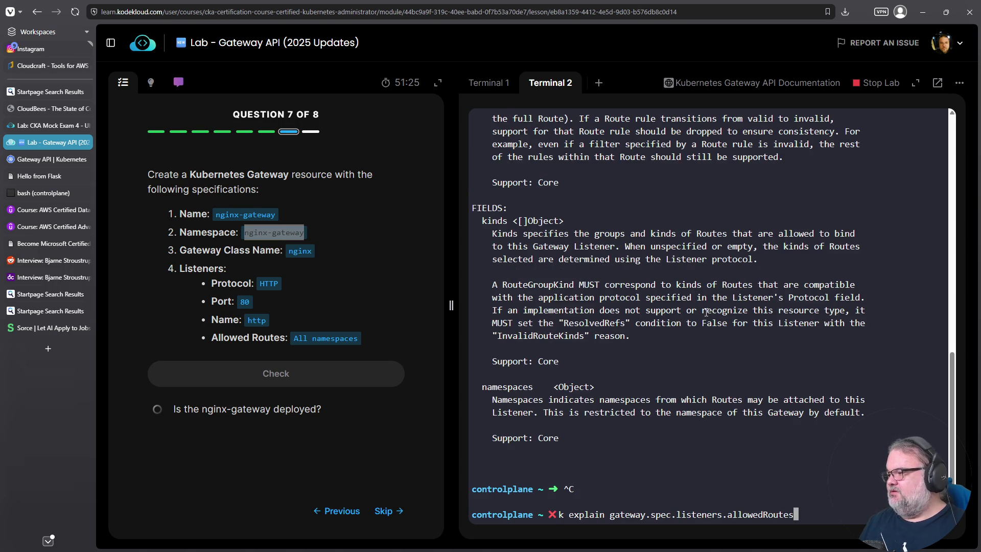
text(.namespaces)
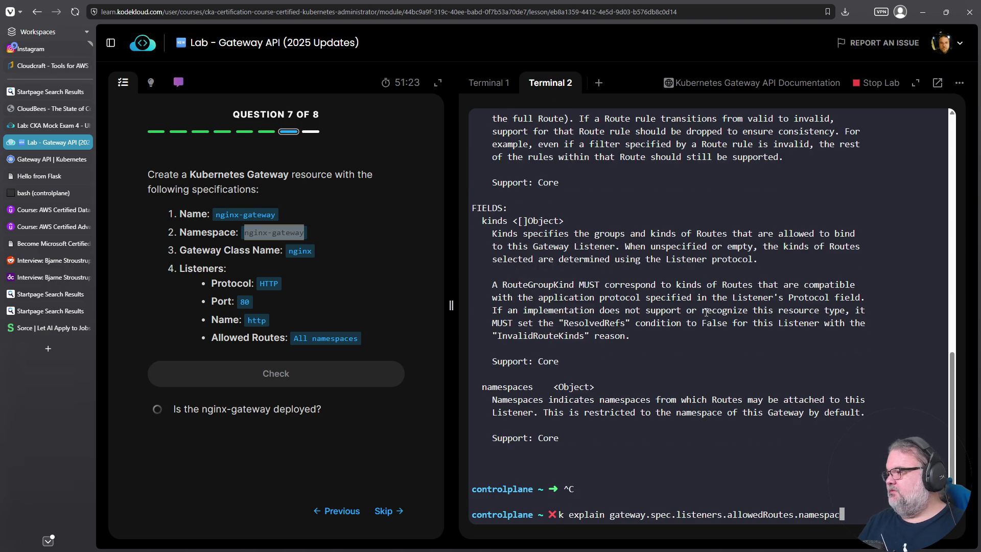
key(Return)
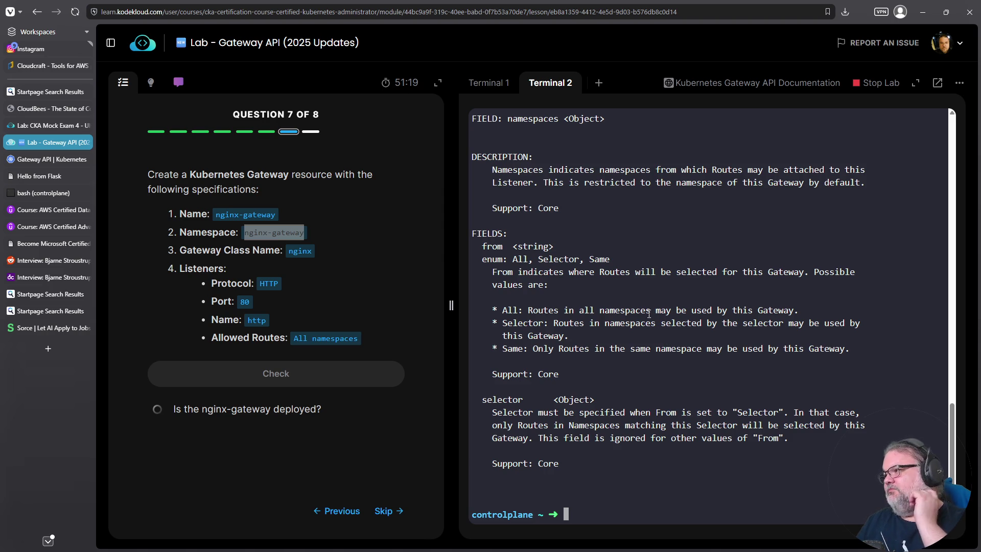
- Review the allowed from values All, Selector, Same and move onto the manifest's from value
double_click(522, 259)
click(489, 83)
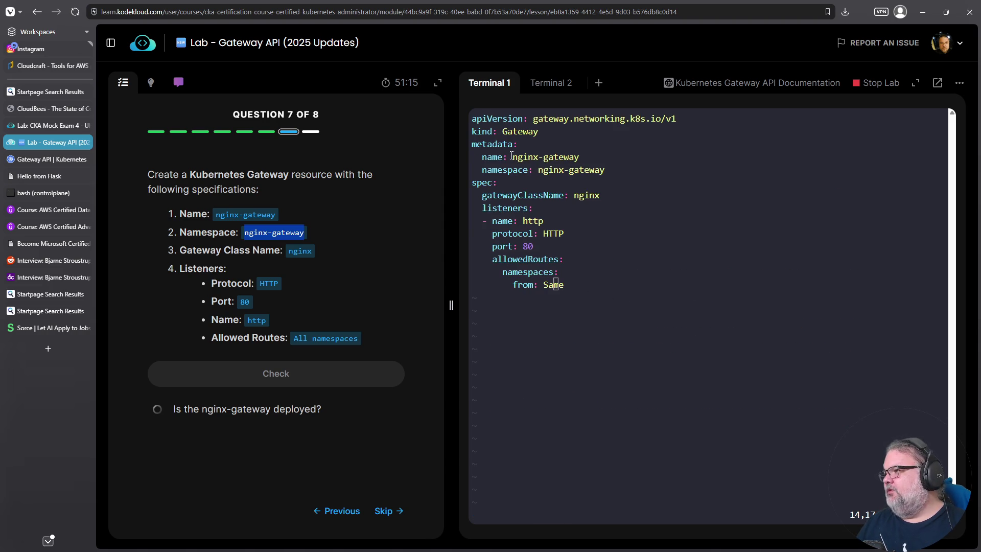
click(547, 82)
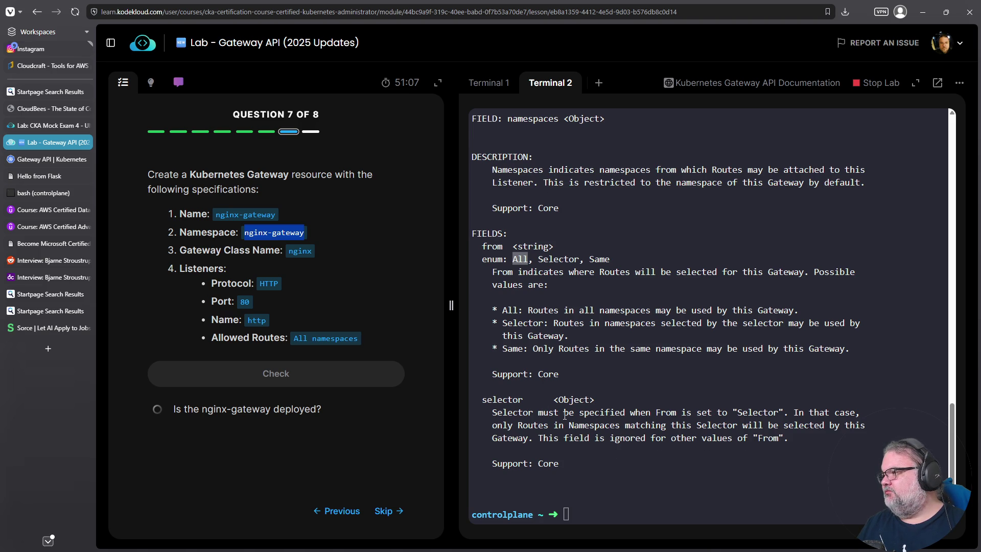
triple_click(490, 246)
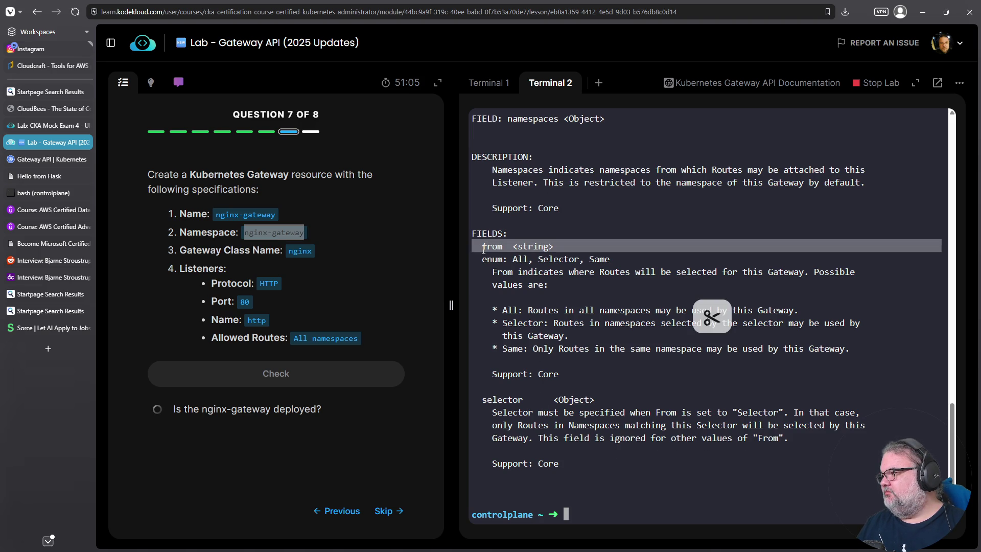
triple_click(483, 260)
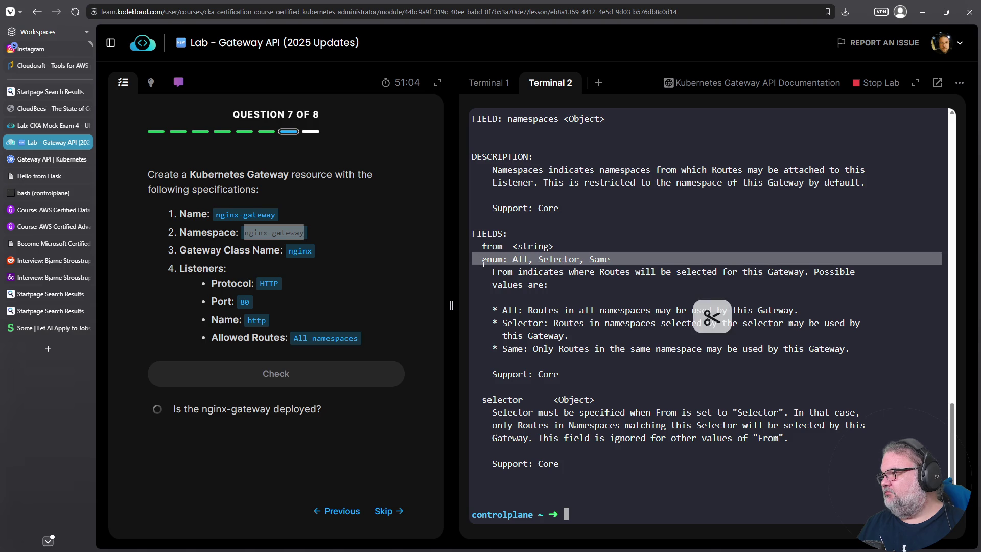
click(478, 90)
click(640, 257)
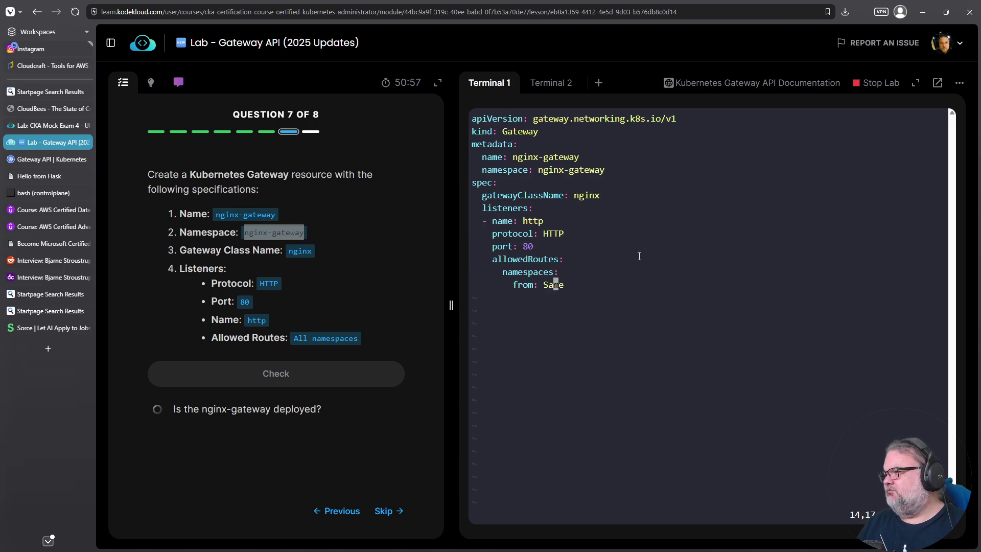
key(Left)
key(Left)
text(dw)
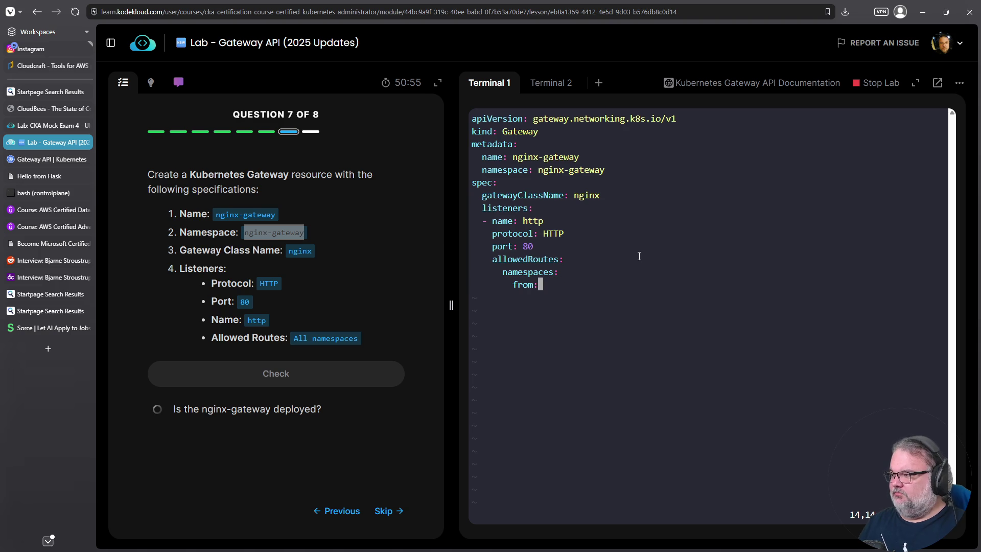
text(aAll)
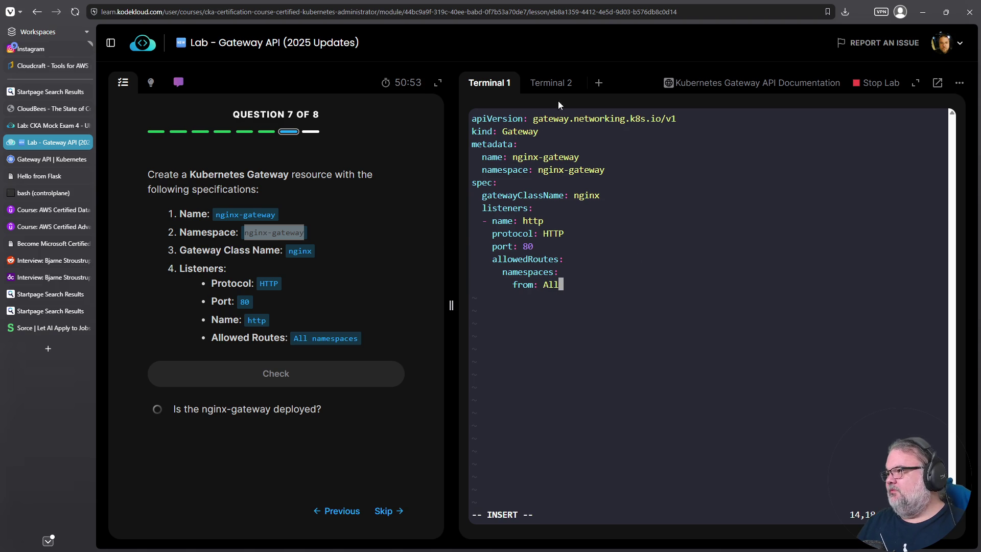
- Double-check the Same and All values in the explain output before editing
click(555, 82)
click(553, 271)
double_click(600, 258)
double_click(520, 259)
click(681, 307)
click(490, 83)
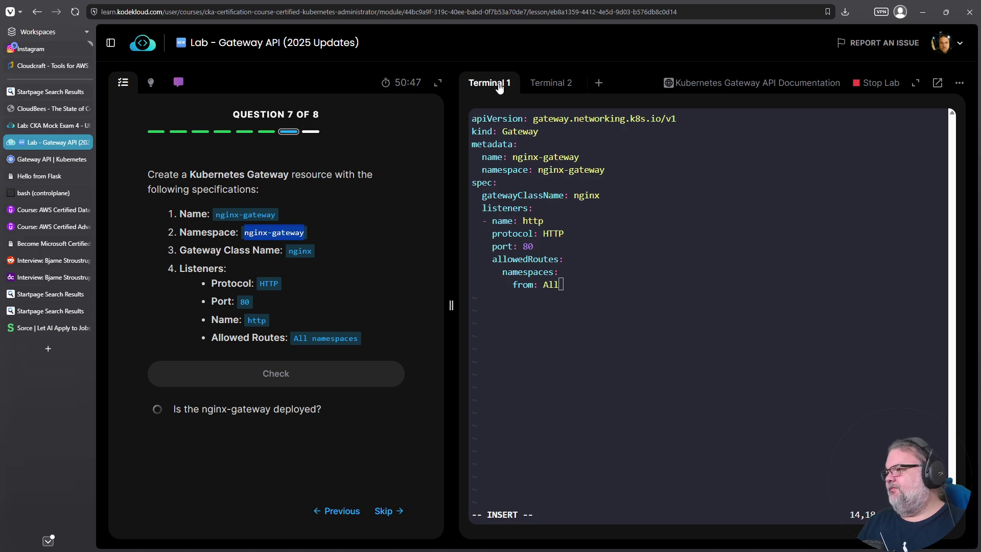
- Save the manifest, run k create -f gateway.yaml, and advance to the next question
key(Escape)
text(:wq)
key(Return)
text(k create -f gateway.yaml)
key(Return)
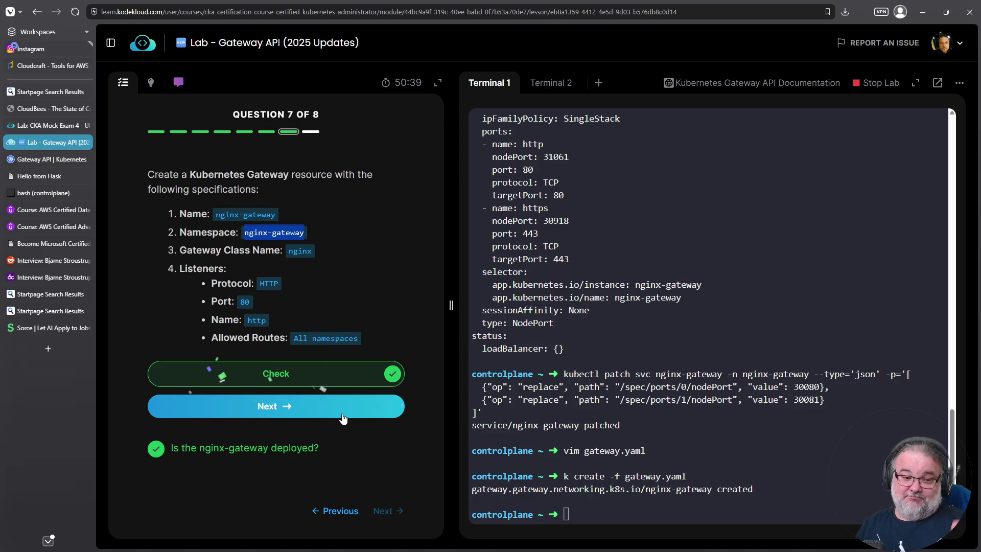
click(343, 409)
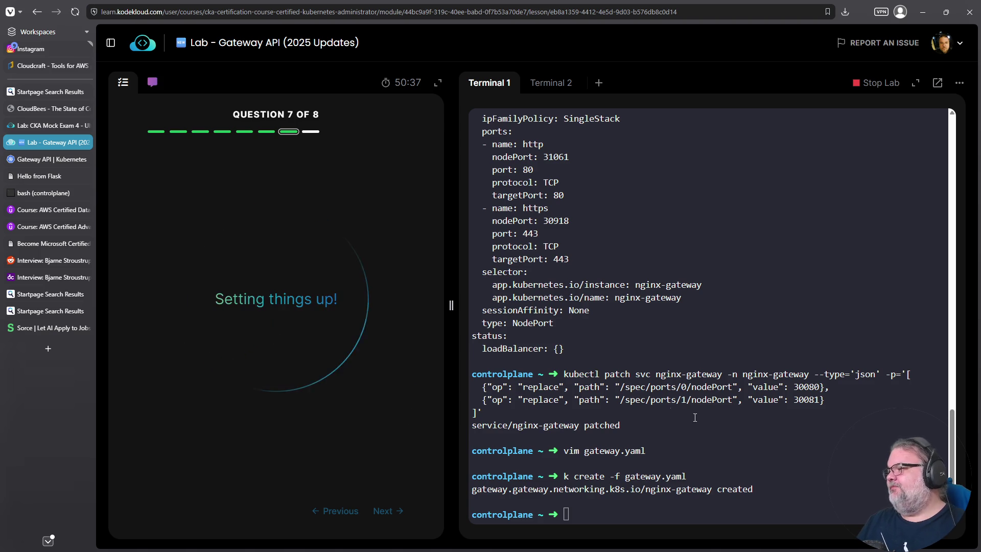
- Run cat gateway.yaml to print the created Gateway manifest
double_click(675, 476)
right_click(675, 477)
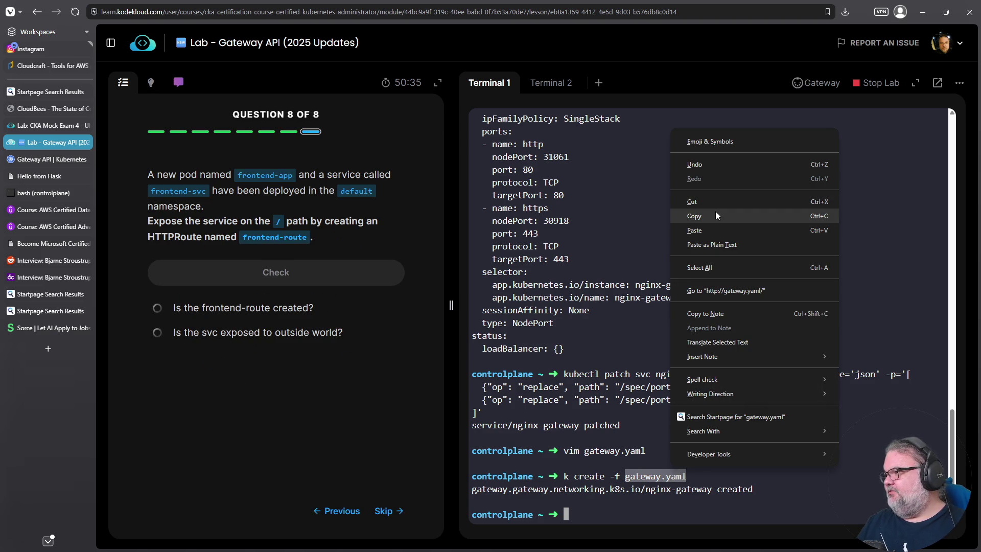
click(715, 215)
key(ctrl+c)
right_click(710, 414)
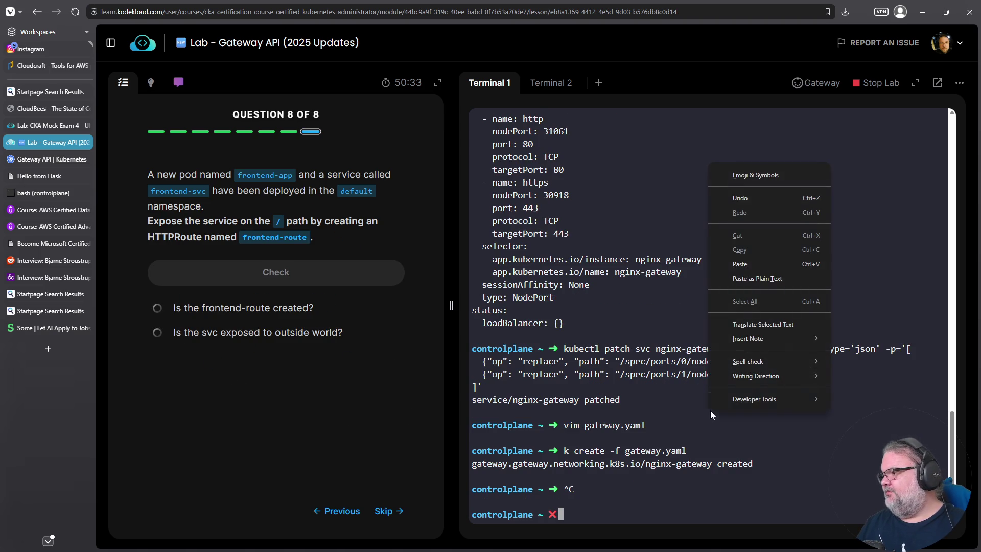
click(740, 264)
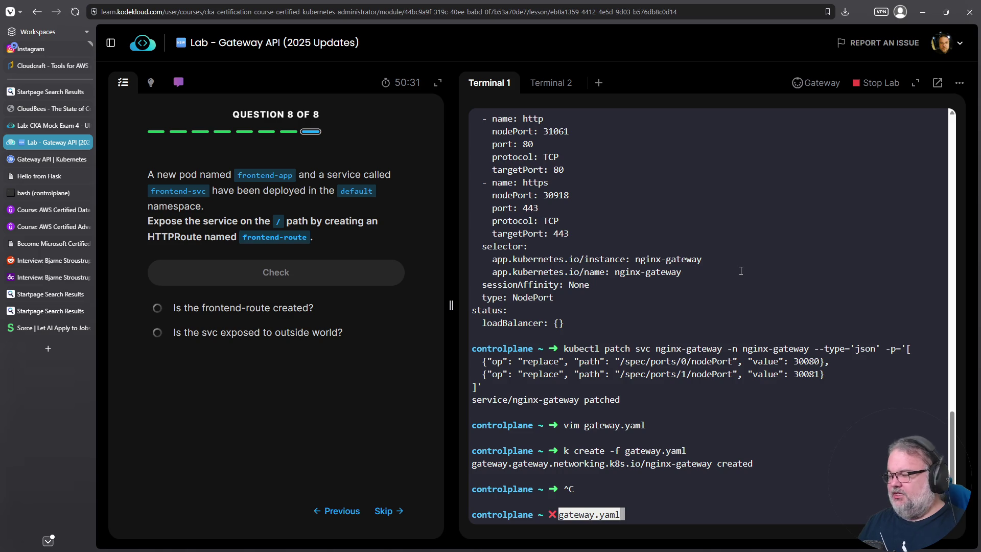
key(Home)
text(cat)
key(Return)
- Copy the printed Gateway YAML and switch to the documentation tab
drag(566, 488, 471, 323)
right_click(510, 348)
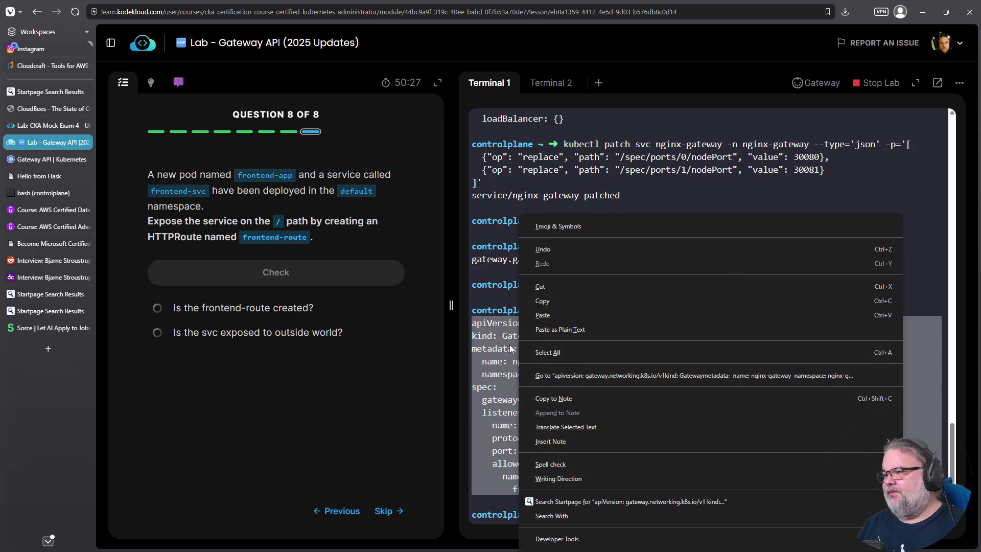
click(562, 302)
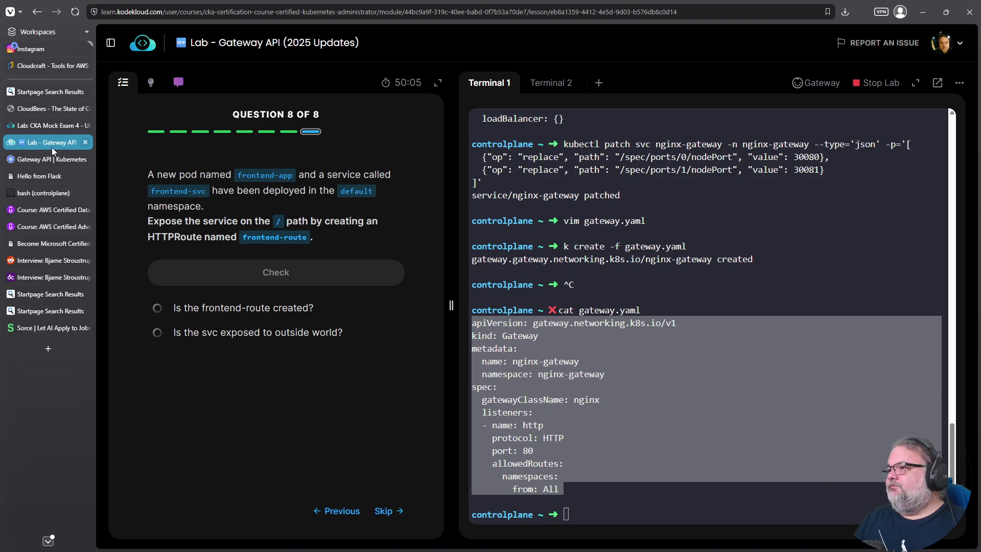
click(45, 125)
- Search within the Gateway API documentation page for matches
click(47, 158)
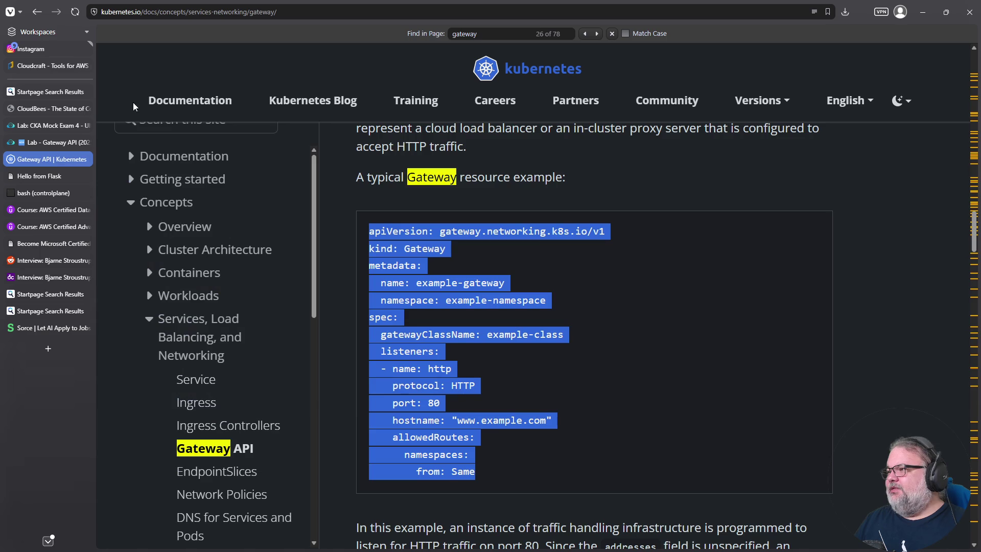
click(666, 430)
key(ctrl+f)
text(all)
key(Return)
key(Return)
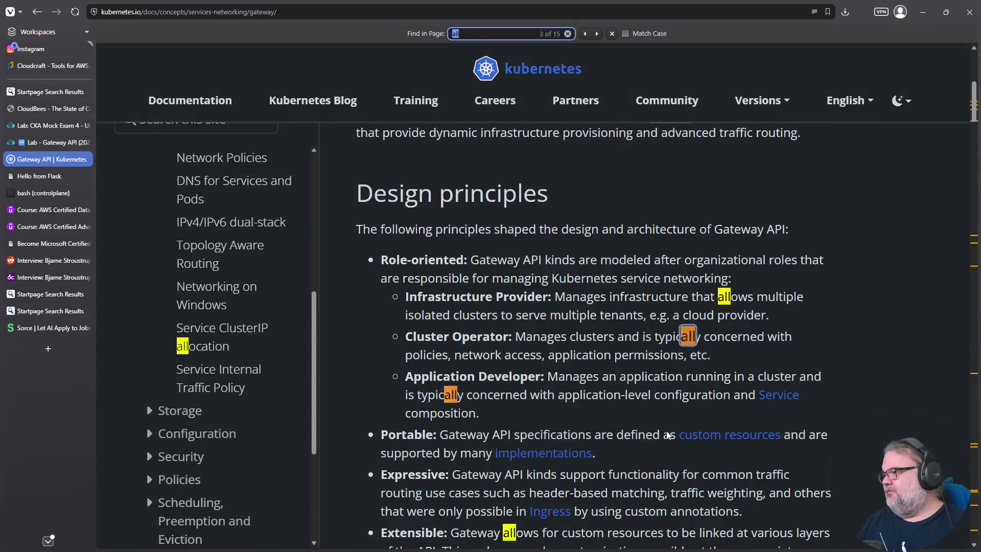
key(Return)
key(Return)
key(Return)
key(Return)
key(Return)
key(Return)
key(Return)
key(Return)
key(Return)
key(Return)
key(Return)
key(Return)
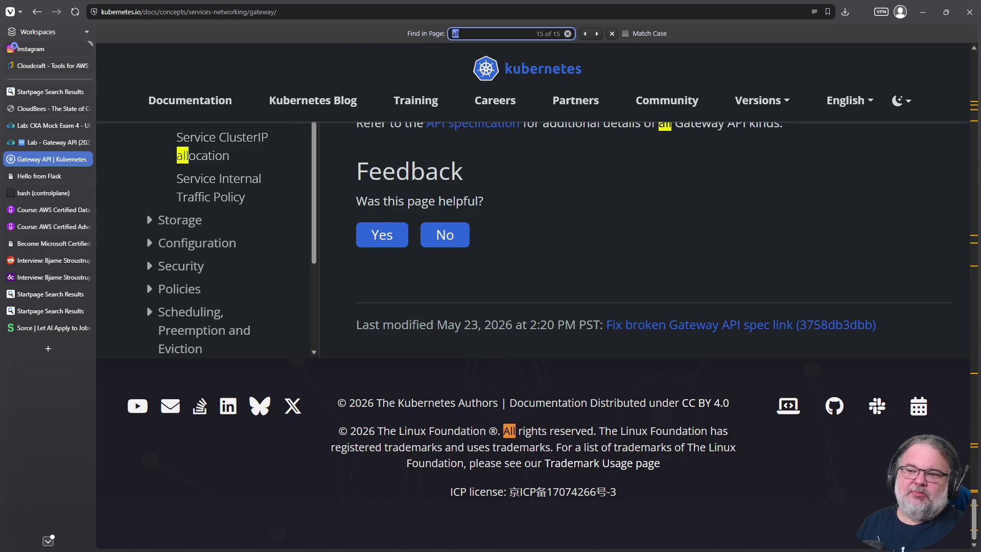
click(142, 461)
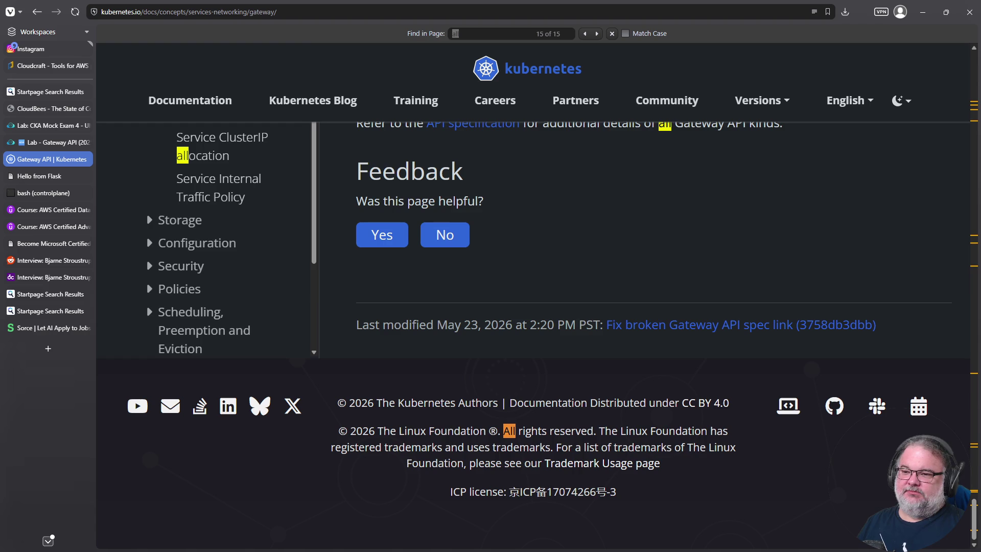
- Check the lab question, then run a site-wide docs search for httproute
click(37, 144)
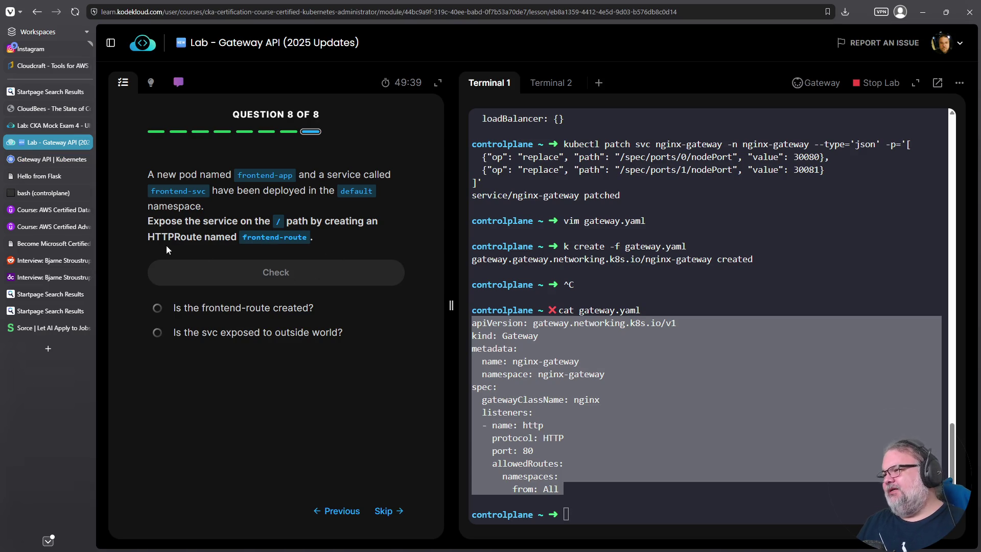
mouse_move(51, 124)
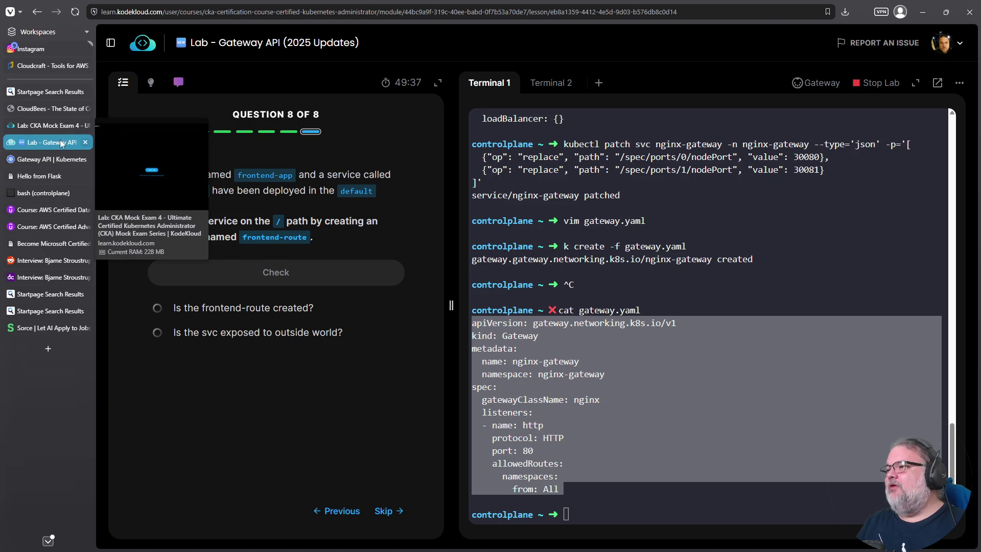
click(52, 159)
text(hgt)
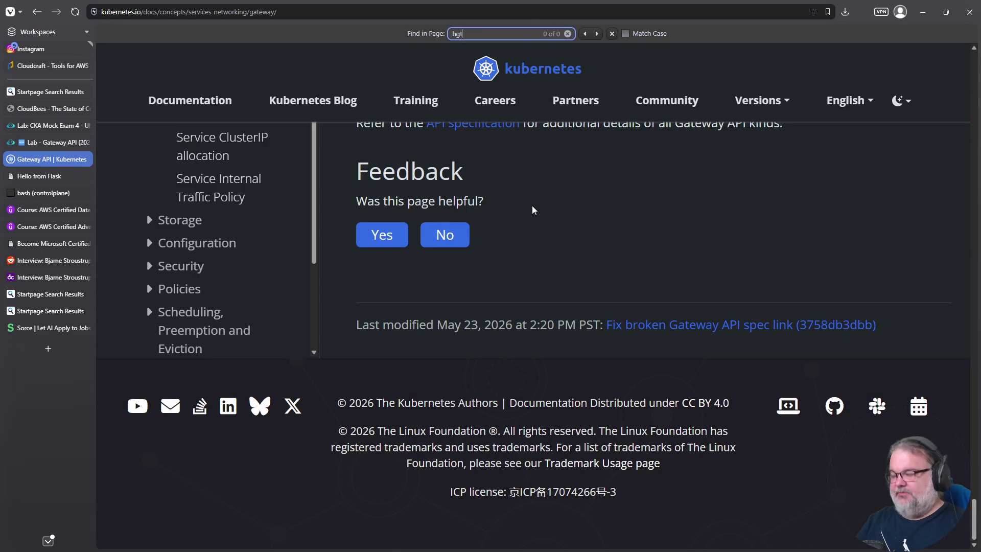
text(tproute)
scroll(553, 248, up, 2)
click(485, 263)
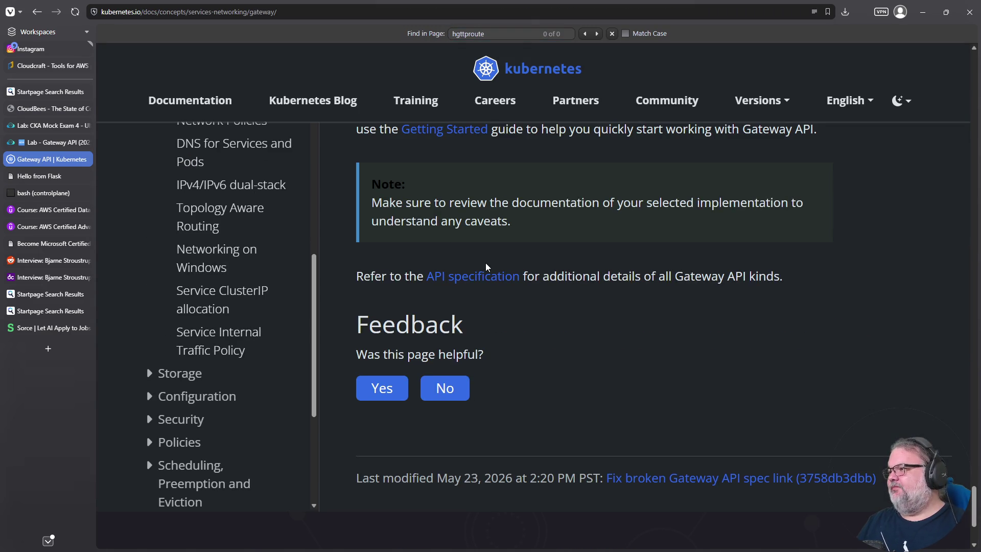
key(Home)
click(180, 352)
text(httproute)
key(Return)
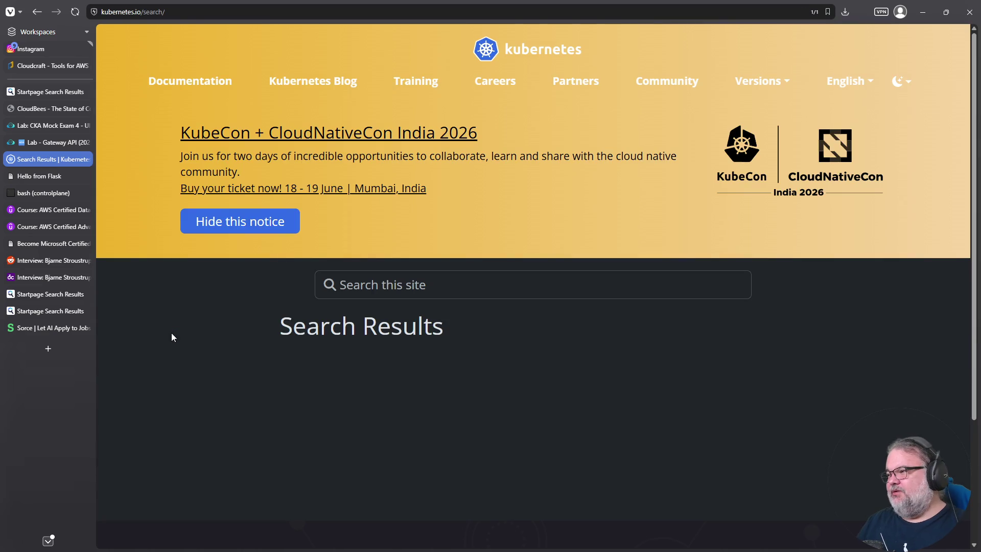
scroll(554, 340, down, 2)
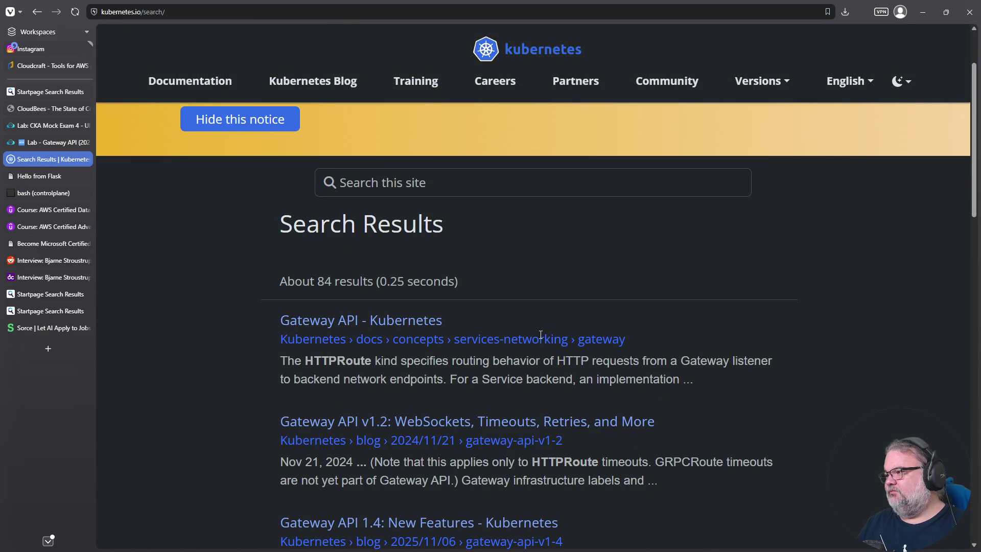
- Open the Gateway API result and copy its HTTPRoute example manifest
click(414, 320)
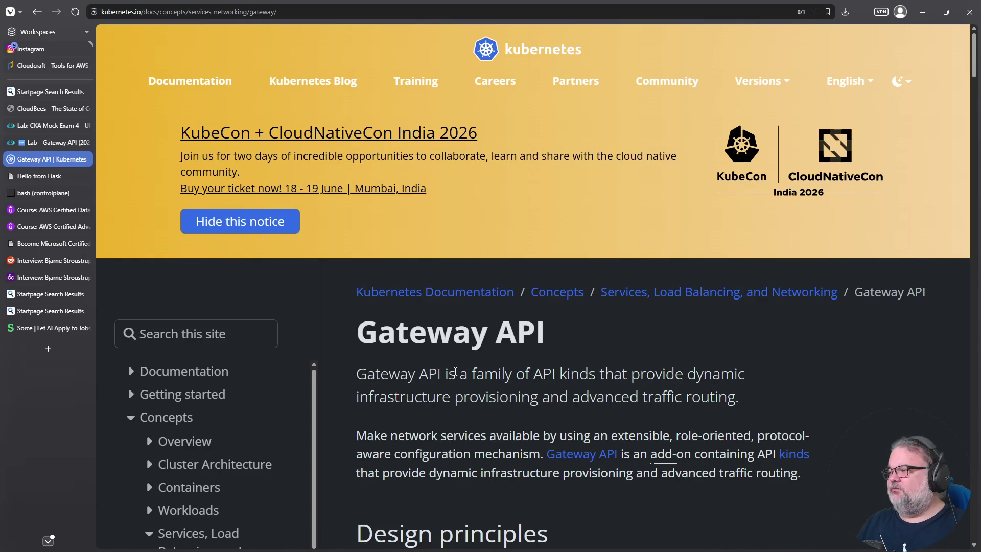
key(ctrl+f)
text(httproute)
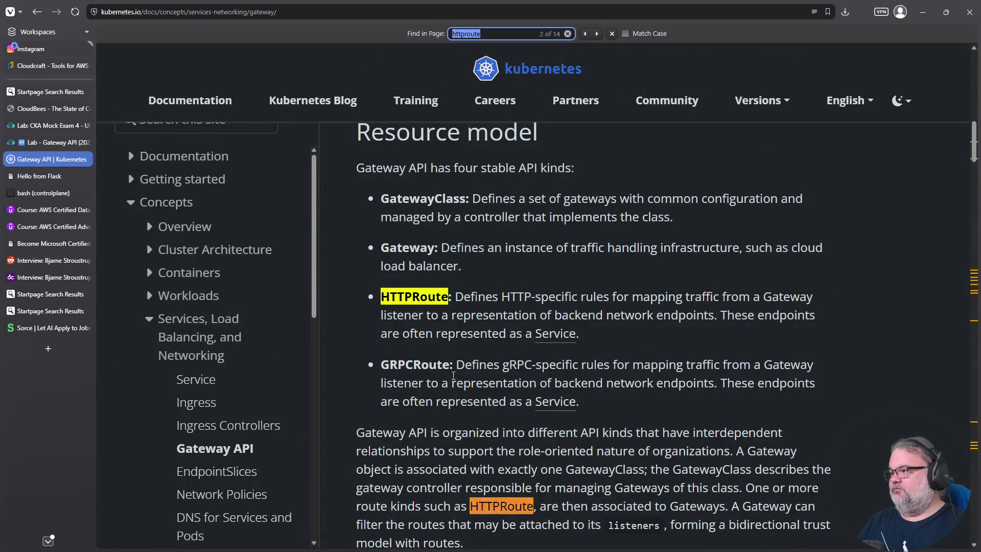
key(Return)
key(Return)
scroll(456, 373, down, 5)
mouse_move(480, 448)
mouse_down()
mouse_move(333, 182)
mouse_move(367, 164)
mouse_up()
right_click(377, 189)
click(391, 201)
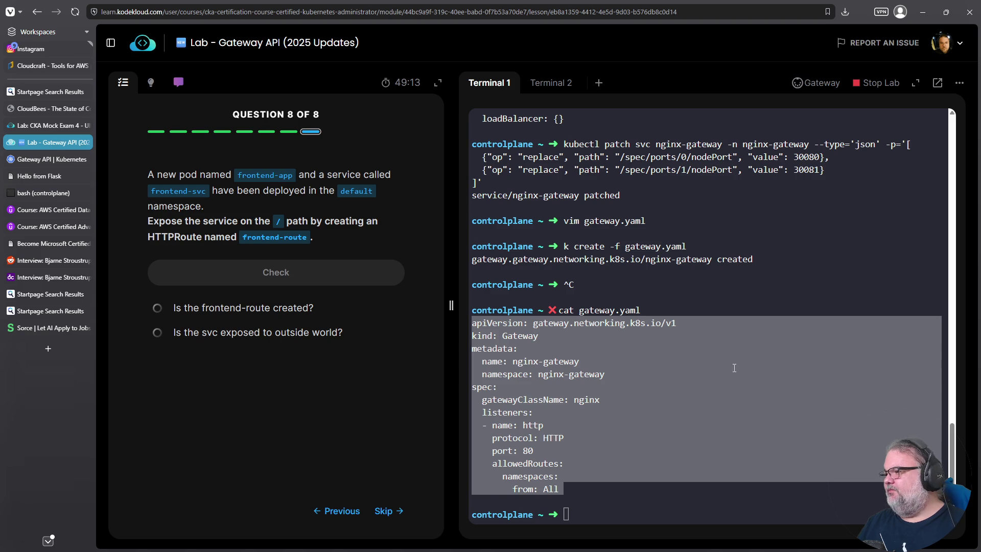
- Create httproute.yaml in vim and paste the example HTTPRoute manifest
click(734, 367)
text(vim httproute.yaml)
key(Return)
key(i)
right_click(720, 370)
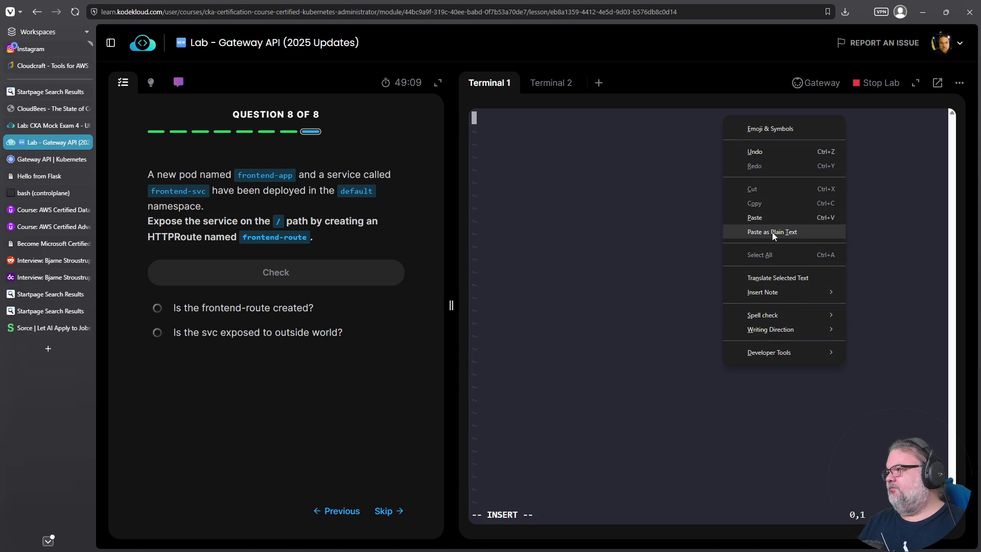
click(774, 218)
- Delete the example route name on the metadata line
key(Escape)
key(Up)
key(Up)
key(Up)
key(Up)
key(Up)
key(Up)
key(Up)
key(Down)
key(Down)
key(Down)
key(Home)
key(Right)
key(Right)
key(Right)
key(Right)
key(Right)
key(Right)
key(shift+d)
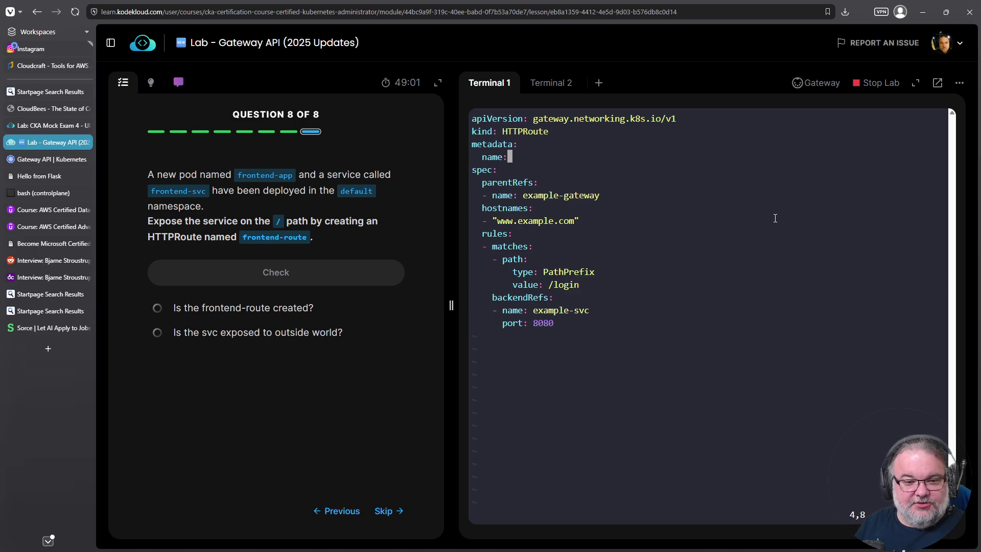
key(i)
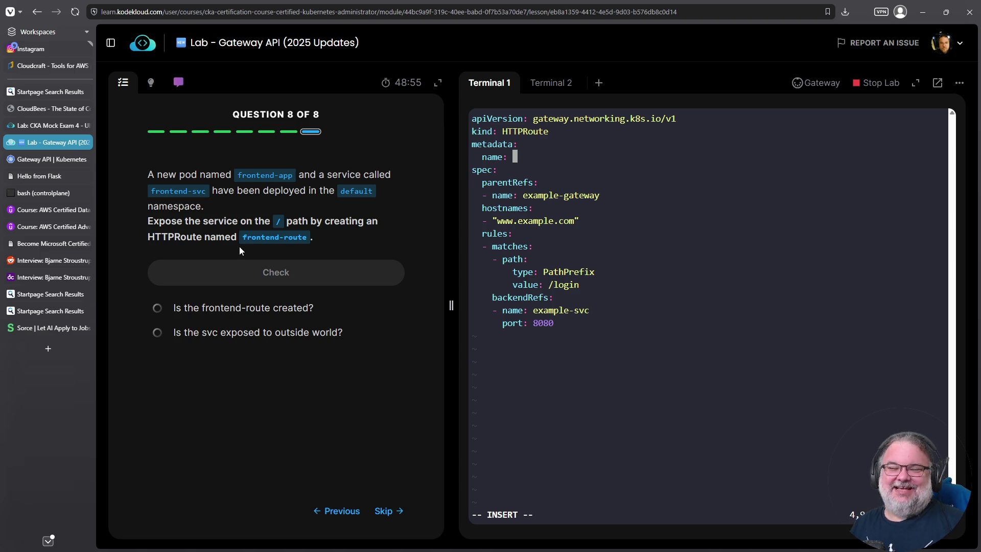
- Paste frontend-route, copied from the question, as the route name
drag(242, 237, 304, 237)
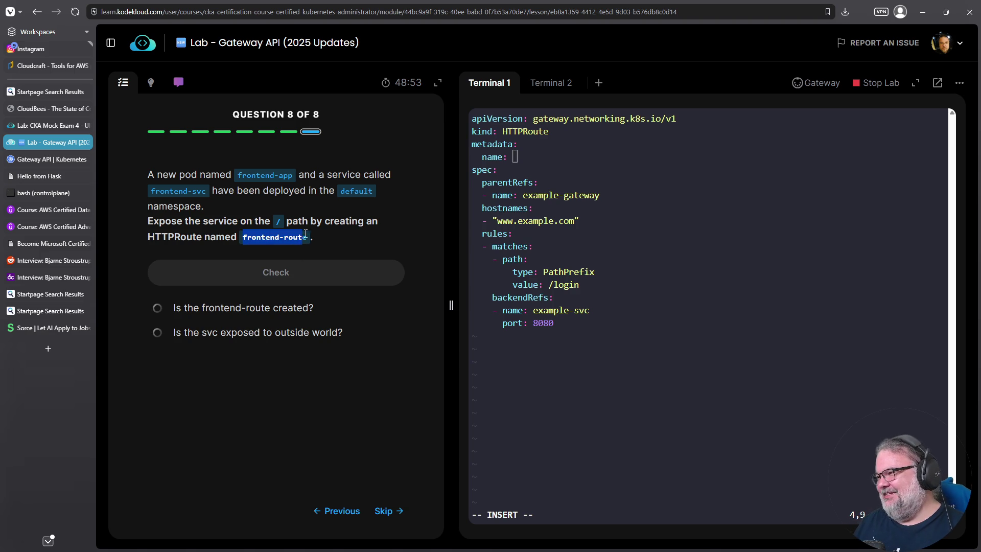
right_click(307, 238)
click(338, 249)
right_click(616, 244)
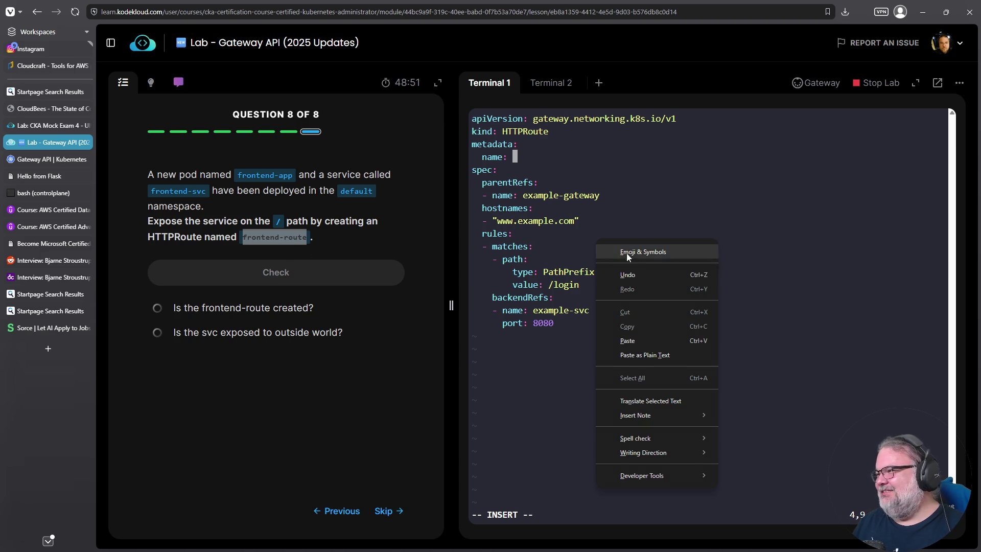
click(653, 338)
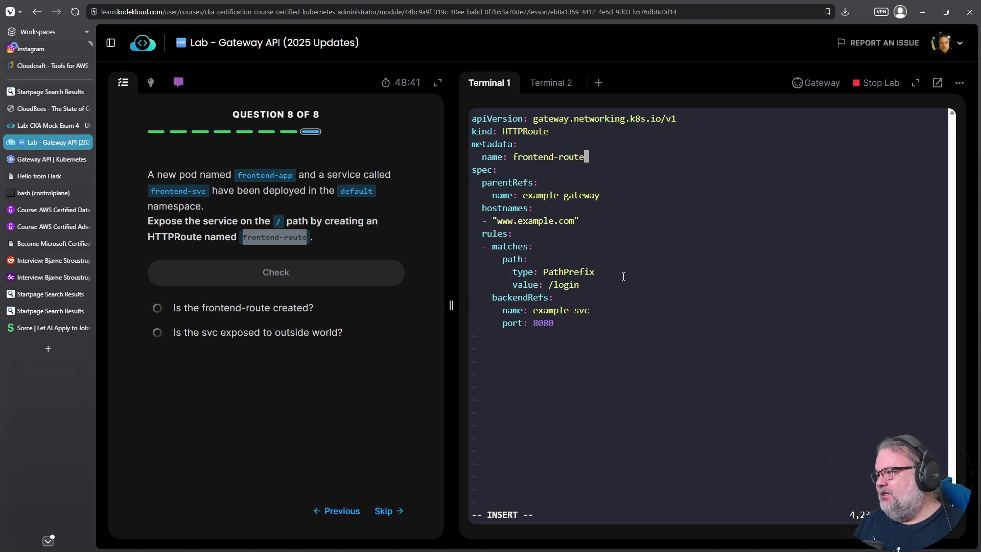
- Change the match path from /login to / and remove a stray i before example-svc
key(Down)
key(Down)
key(Down)
key(Down)
key(Down)
key(Down)
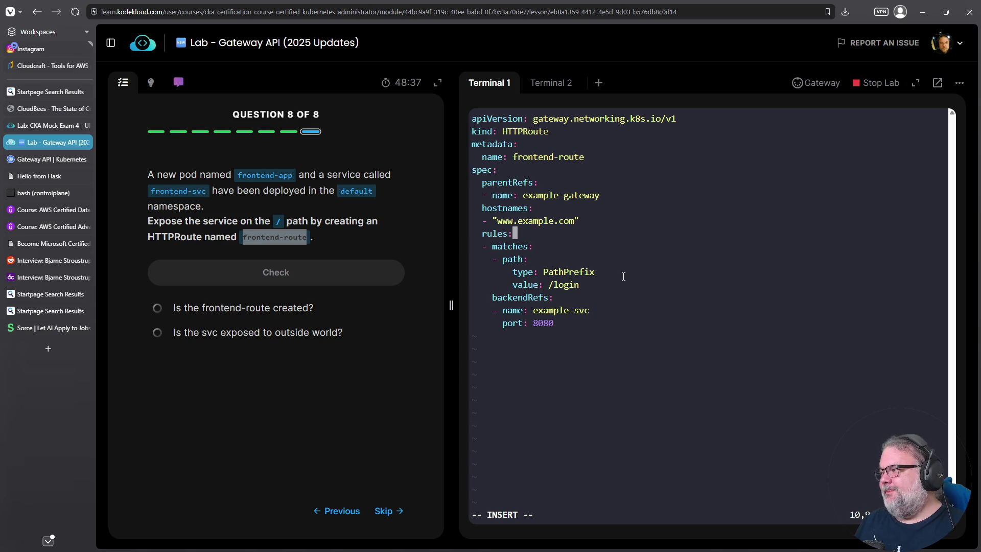
key(Up)
key(Up)
key(Up)
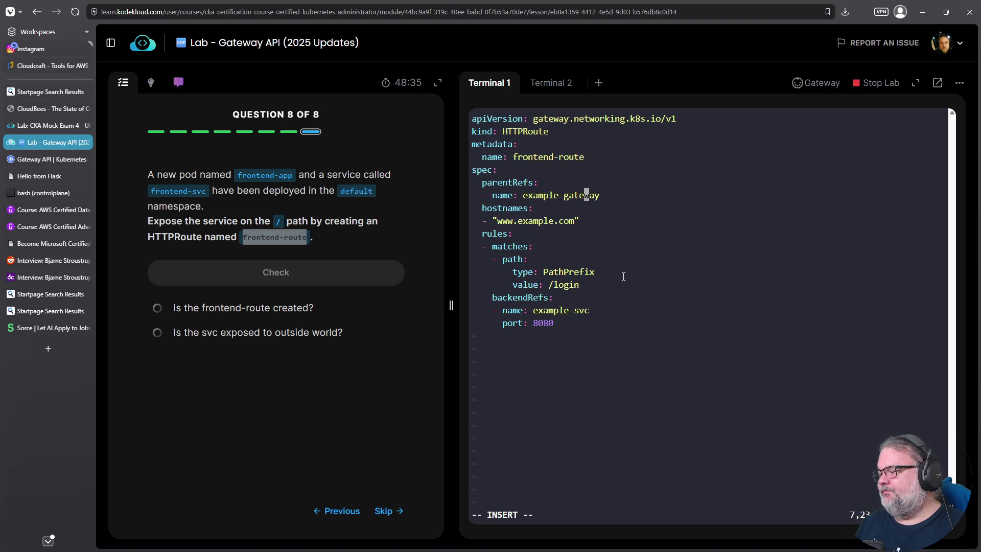
key(Down)
key(Down)
key(Down)
key(Down)
key(Down)
key(Down)
key(Down)
key(Down)
key(Up)
key(Left)
key(Left)
key(BackSpace)
key(BackSpace)
key(BackSpace)
key(Down)
key(Down)
key(Down)
key(Left)
key(Left)
key(Left)
key(Up)
key(Left)
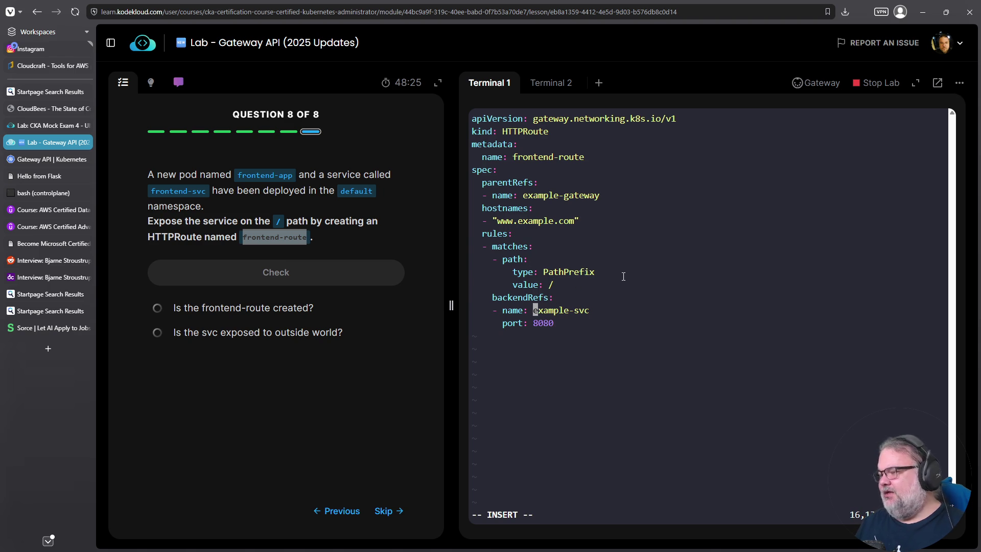
text(i)
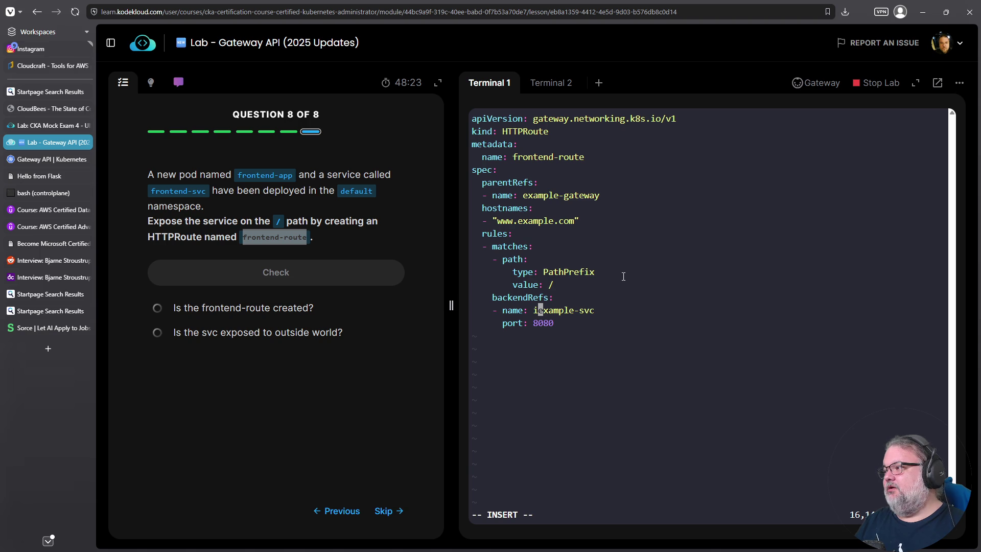
key(BackSpace)
text(frontend-app)
- Point the route's backend at frontend-svc on port 80, checking the services in the second terminal
key(Escape)
key(l)
key(shift+d)
click(556, 87)
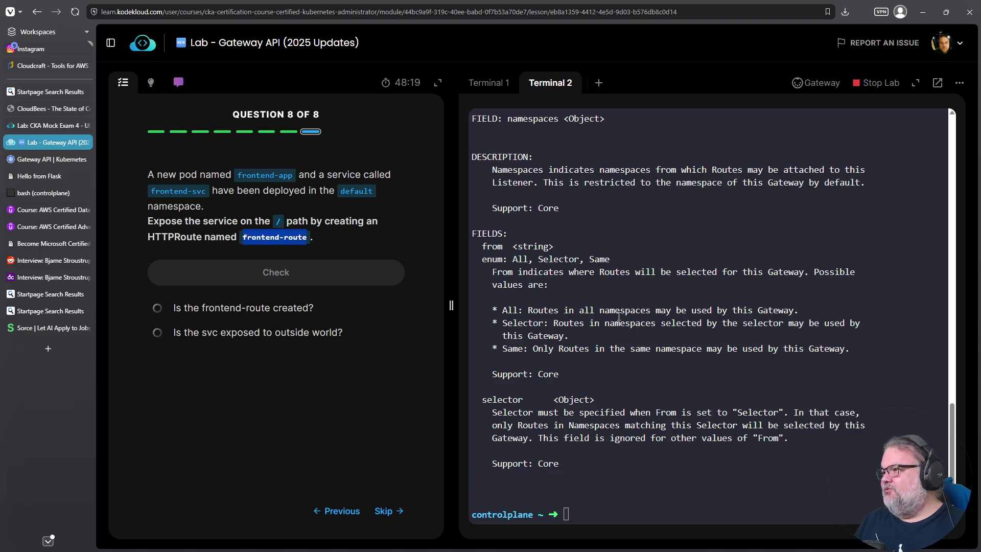
key(ctrl+c)
text(k get )
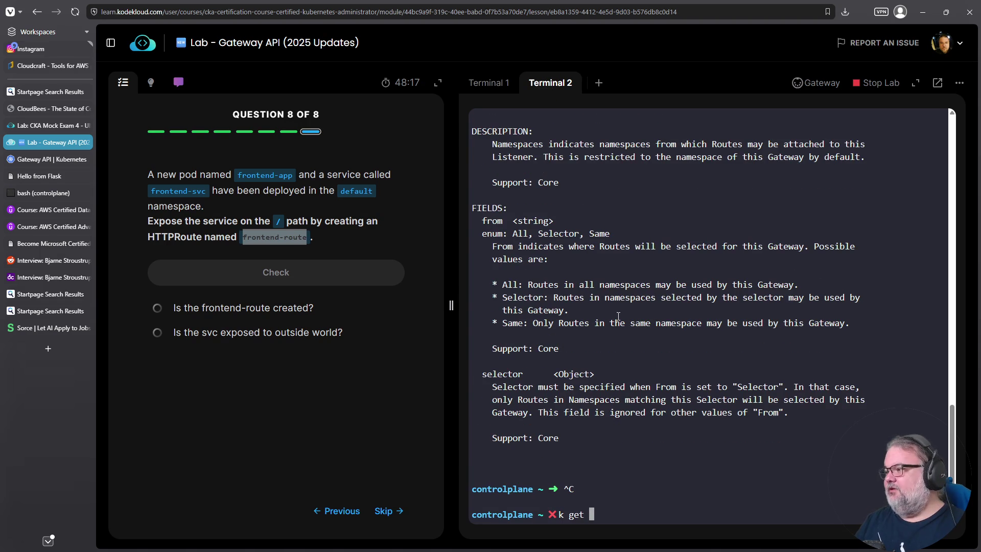
text(svc)
key(Return)
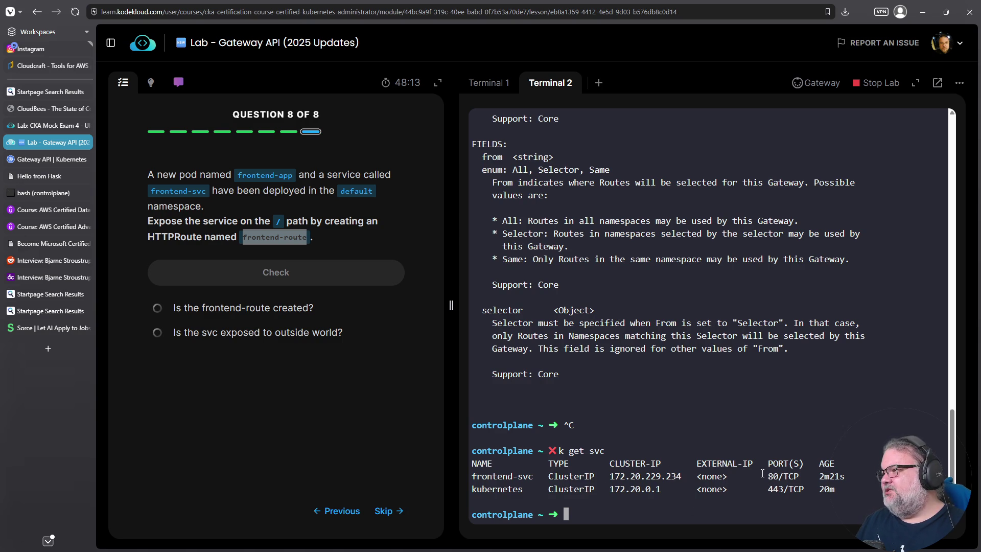
click(503, 86)
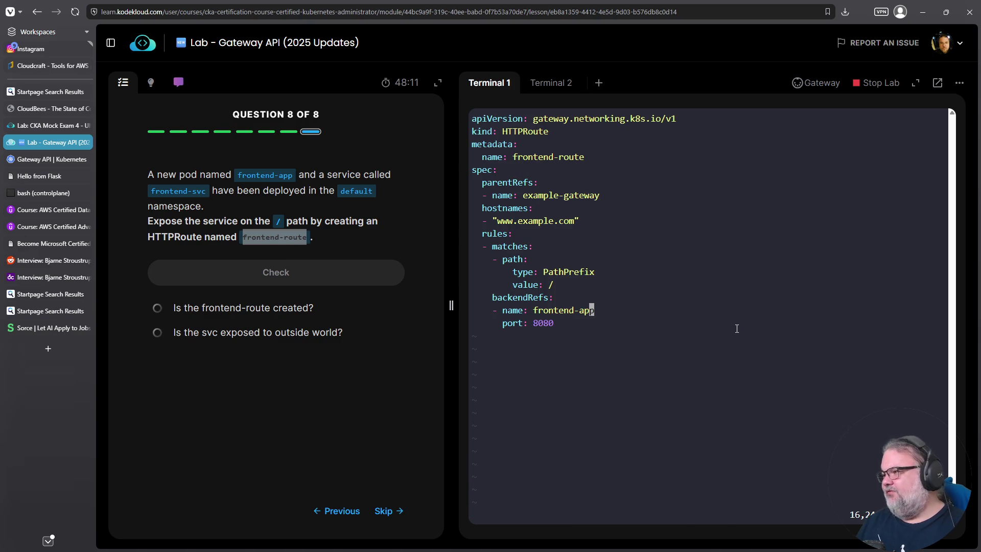
key(a)
key(BackSpace)
key(BackSpace)
key(BackSpace)
text(svc)
key(Down)
key(BackSpace)
key(BackSpace)
key(BackSpace)
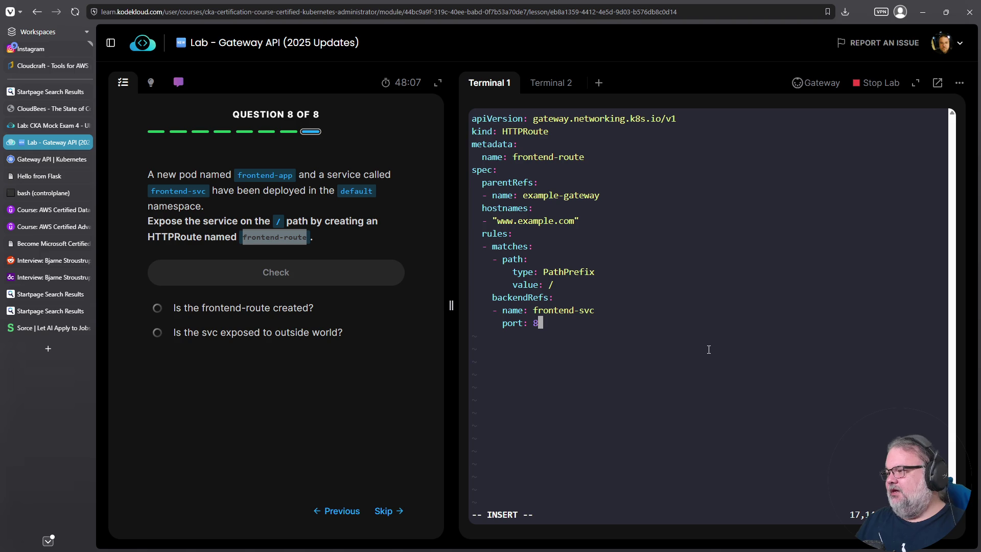
click(545, 87)
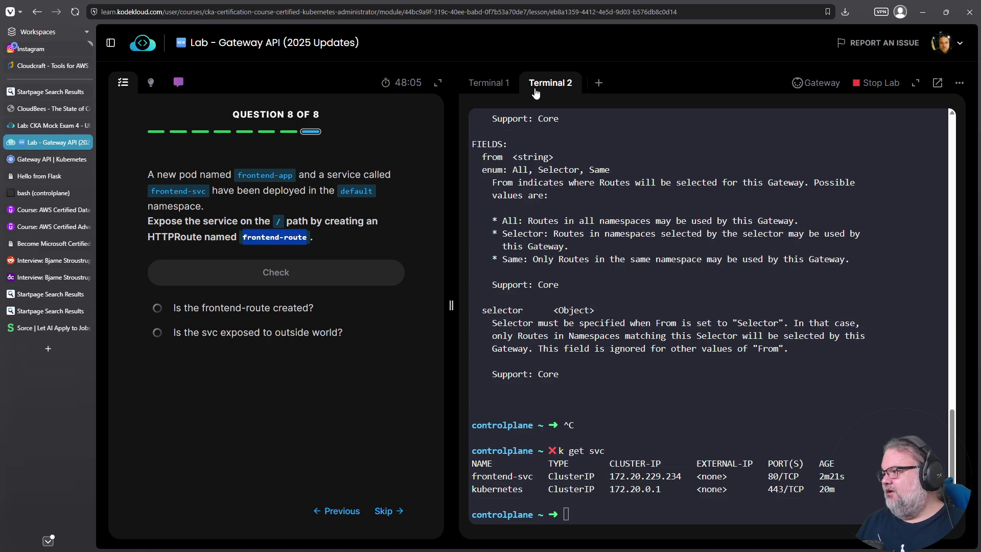
click(493, 83)
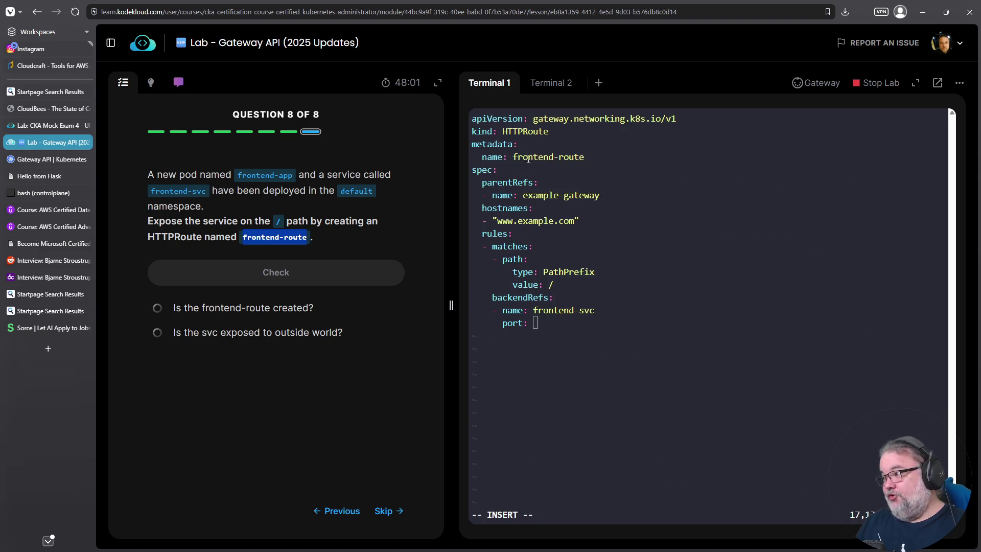
text(80)
- Remove the parentRefs and hostnames lines, save, and create the HTTPRoute from httproute.yaml
key(Escape)
text(:w)
key(Return)
key(k)
key(k)
key(k)
key(k)
key(k)
key(k)
key(k)
key(k)
key(k)
key(0)
key(k)
key(k)
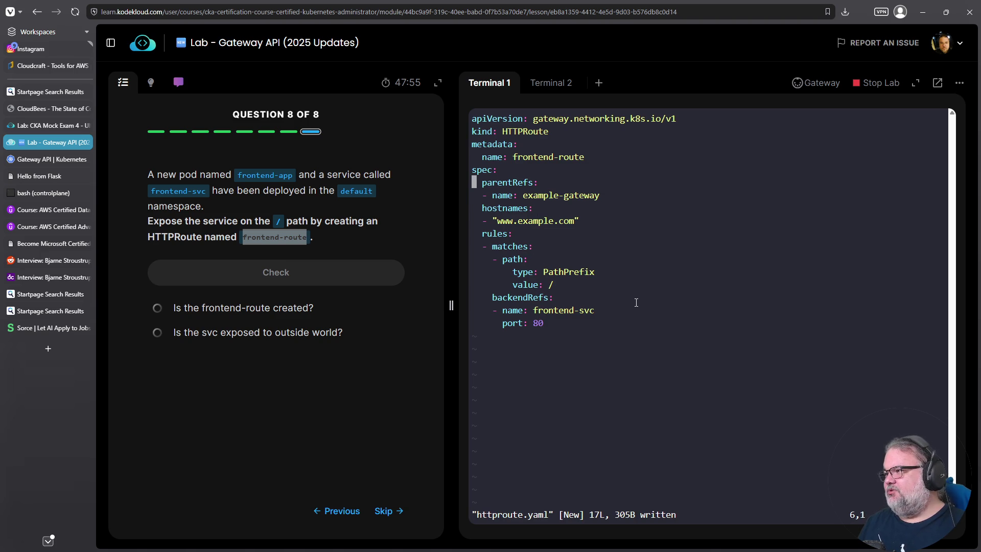
key(v)
key(j)
key(j)
key(j)
key($)
text(d)
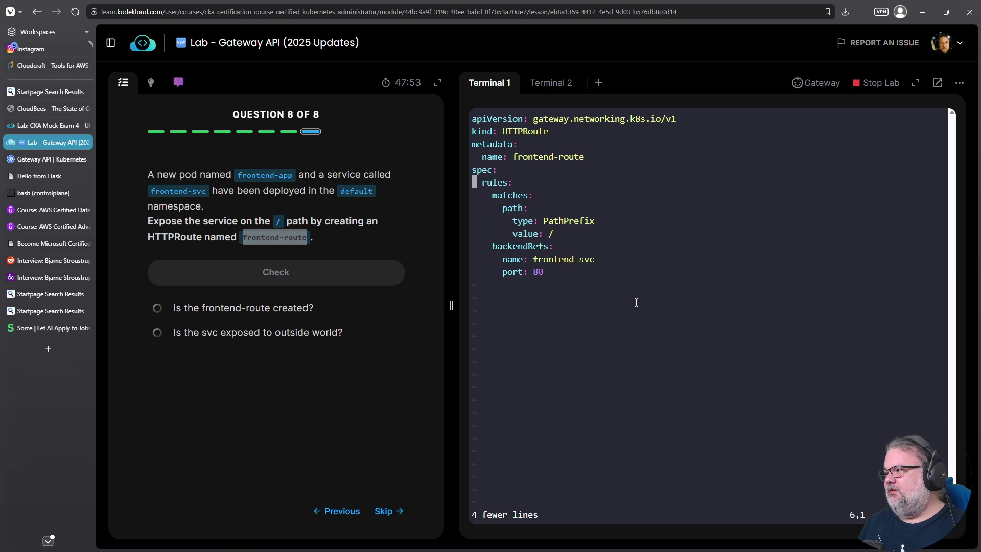
text(:wq)
key(Return)
text(k create -f httproute.yaml)
key(Return)
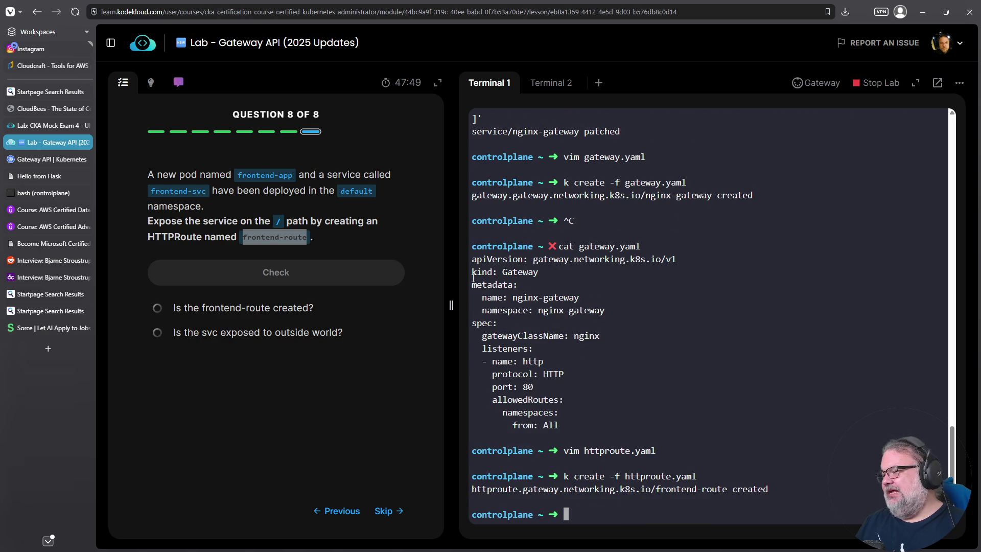
- Check the answer, view the solution hint, and reopen httproute.yaml with a new line under spec
click(294, 272)
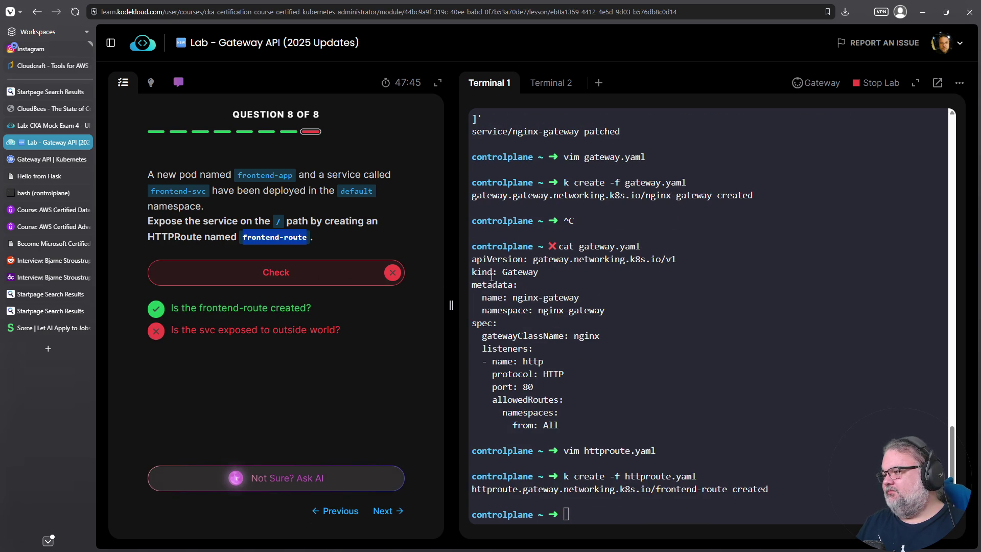
click(151, 84)
text(vim httproute.yaml)
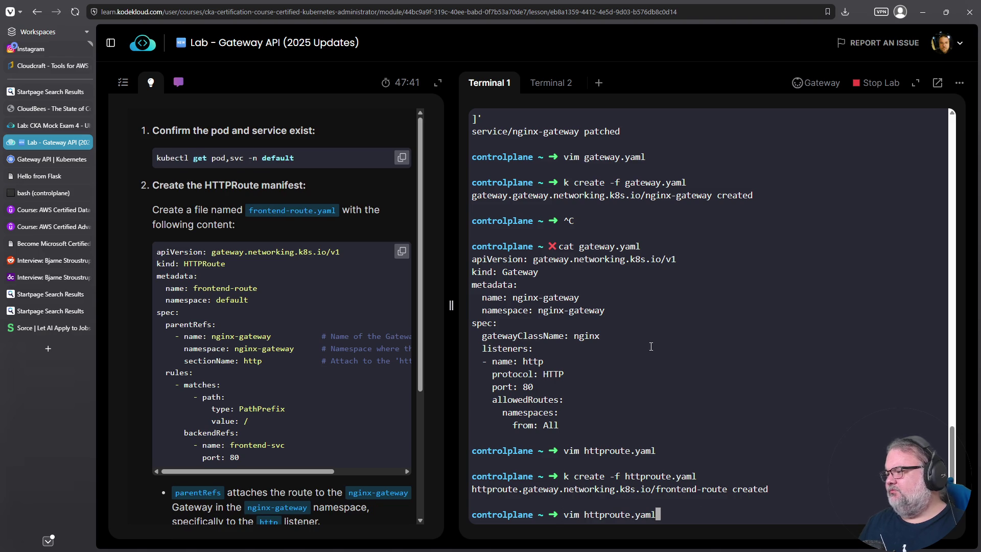
key(Return)
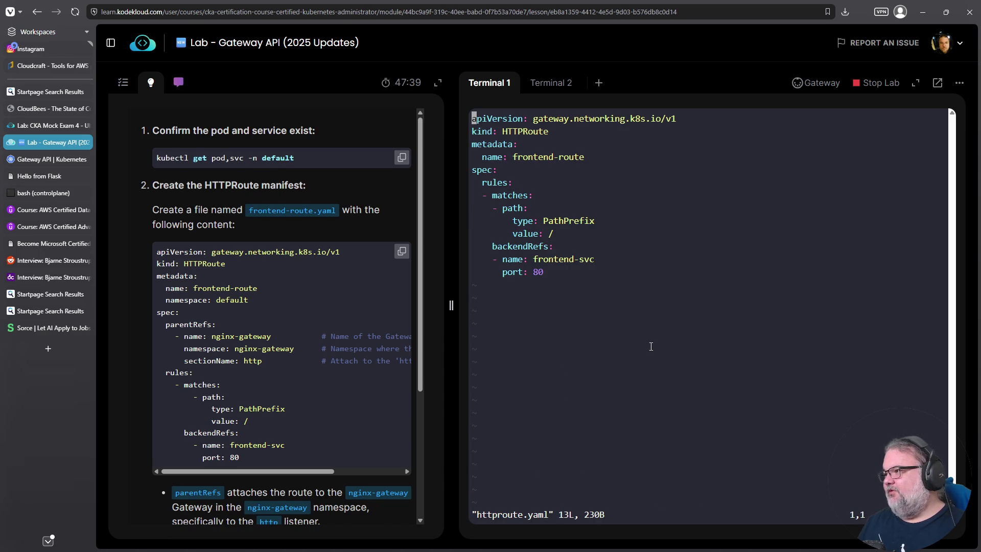
key(Down)
key(Down)
key(Down)
key(Down)
key(Down)
key(Up)
key(o)
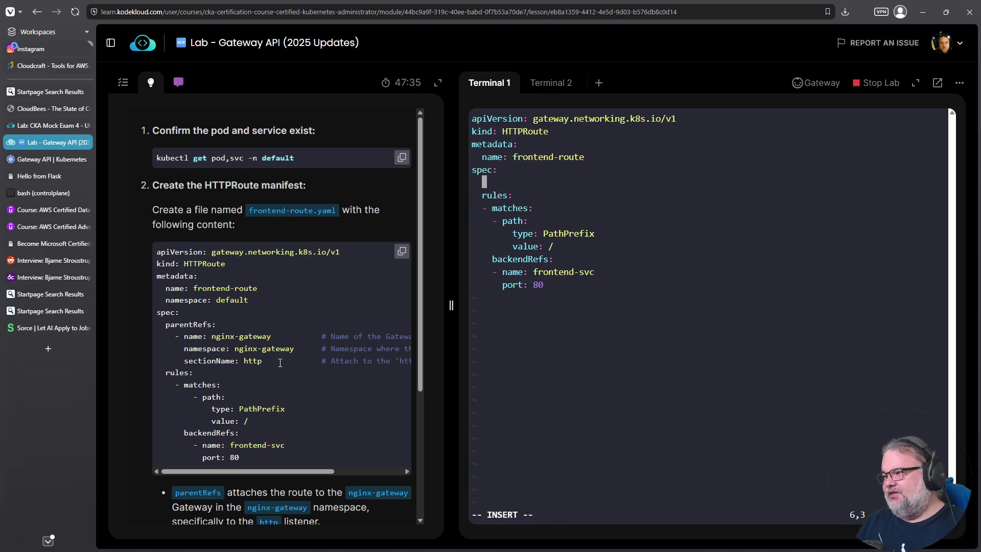
- Copy the hint's parentRefs block for nginx-gateway and paste it as plain text into the manifest
drag(276, 362, 151, 328)
right_click(210, 342)
click(230, 351)
right_click(578, 341)
click(536, 410)
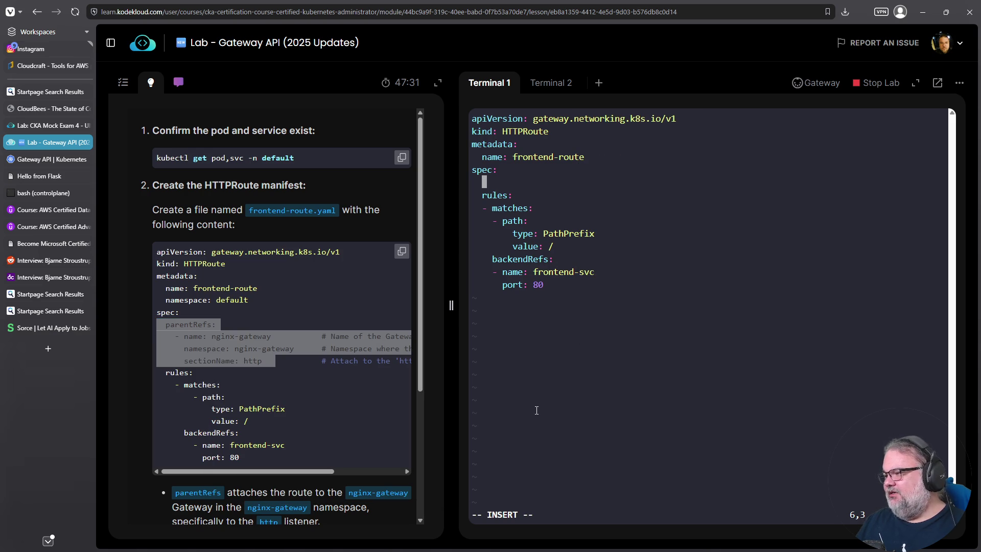
key(BackSpace)
key(BackSpace)
right_click(536, 413)
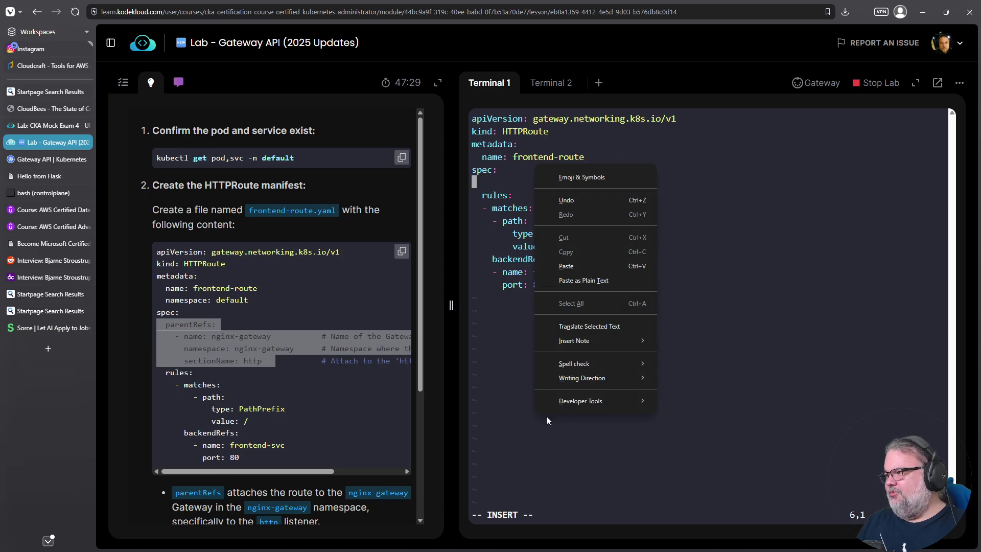
click(576, 264)
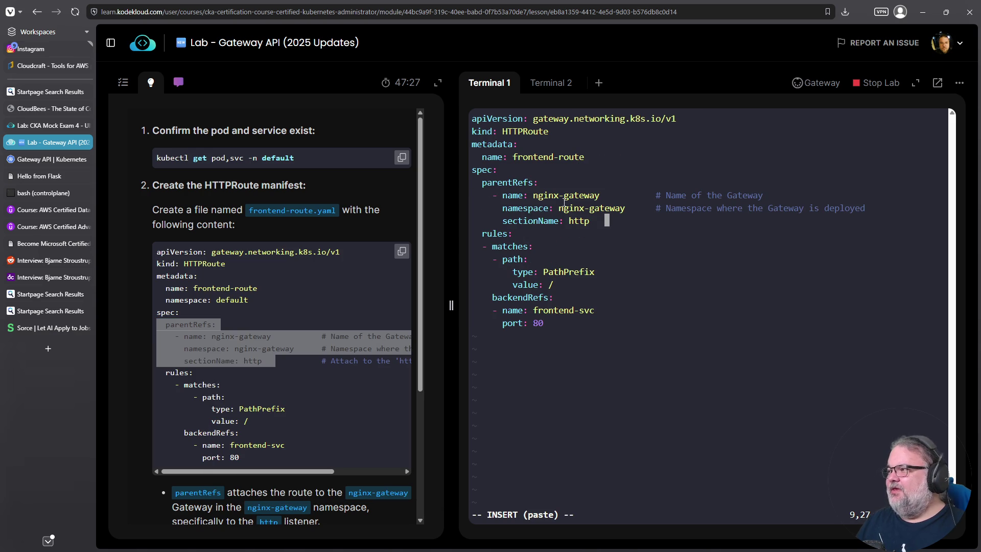
- Review the pasted gateway name, namespace and listener values in the manifest
mouse_move(534, 196)
mouse_down()
mouse_move(601, 197)
mouse_move(613, 212)
mouse_move(626, 208)
mouse_up()
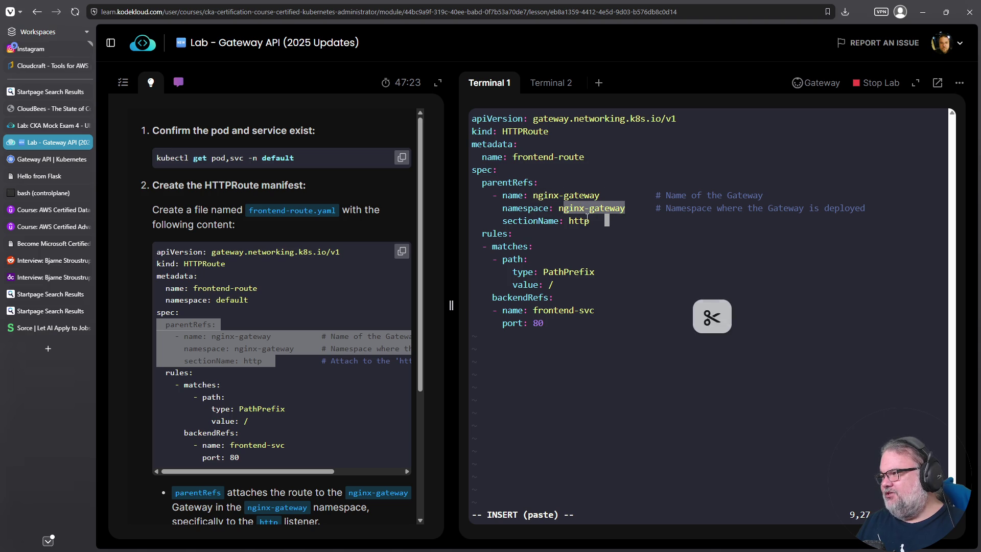
drag(569, 220, 599, 221)
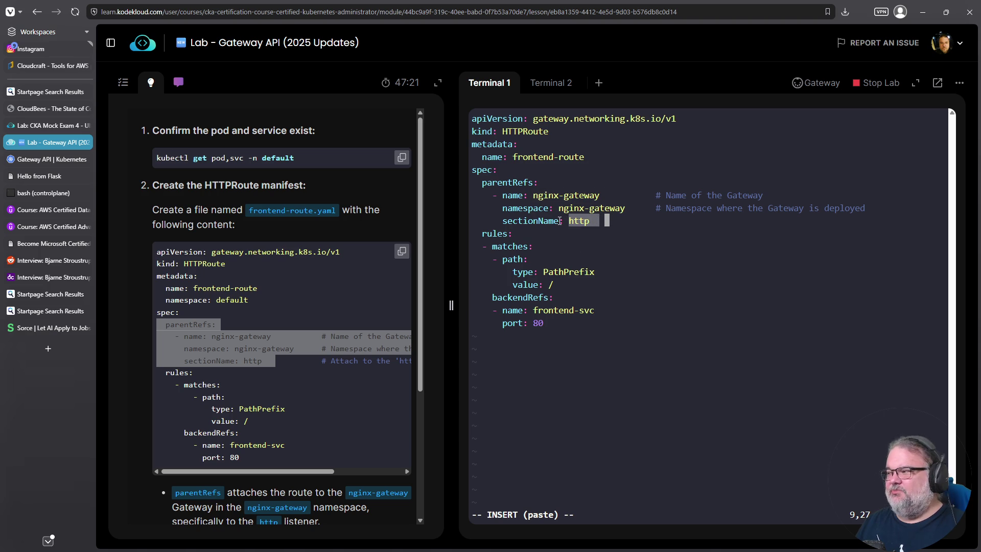
click(563, 301)
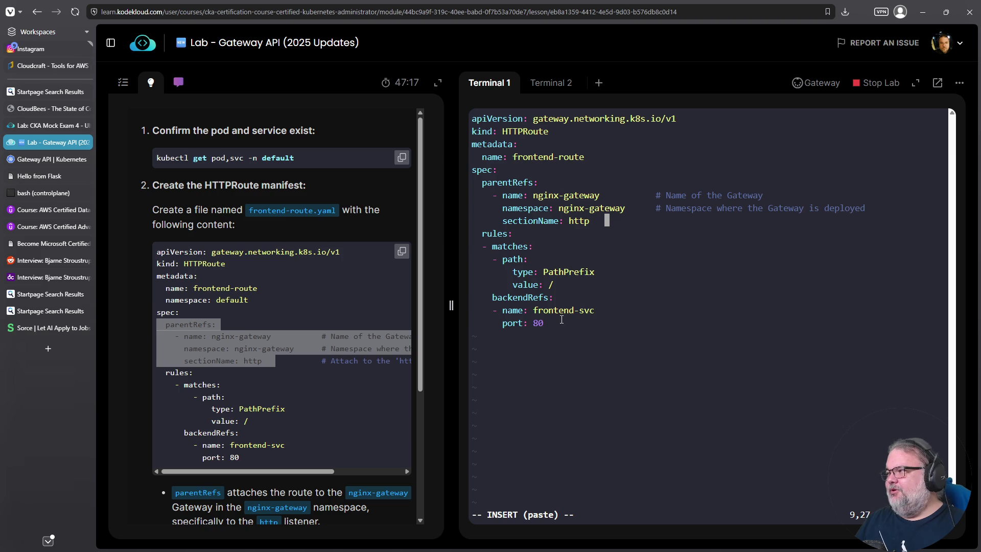
drag(562, 319, 467, 127)
right_click(468, 126)
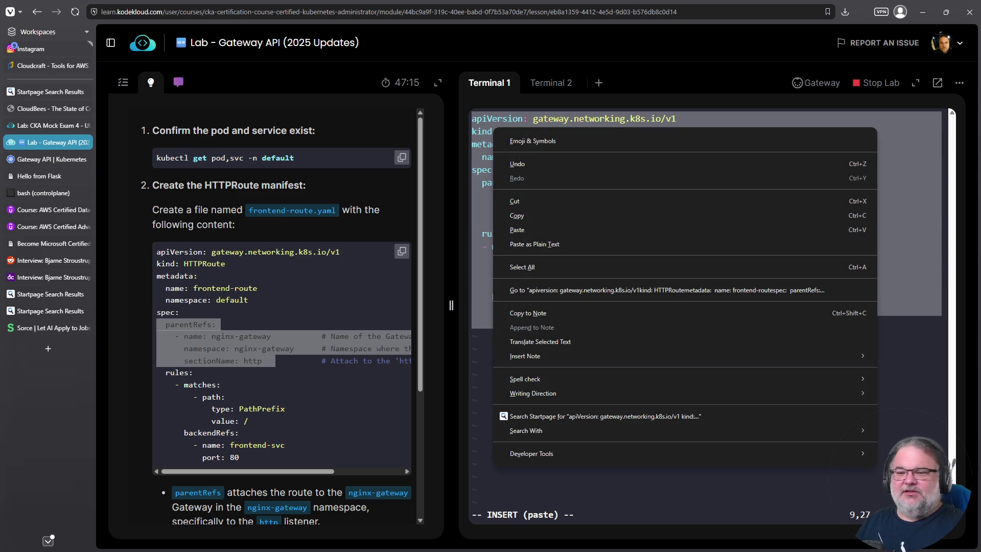
key(Escape)
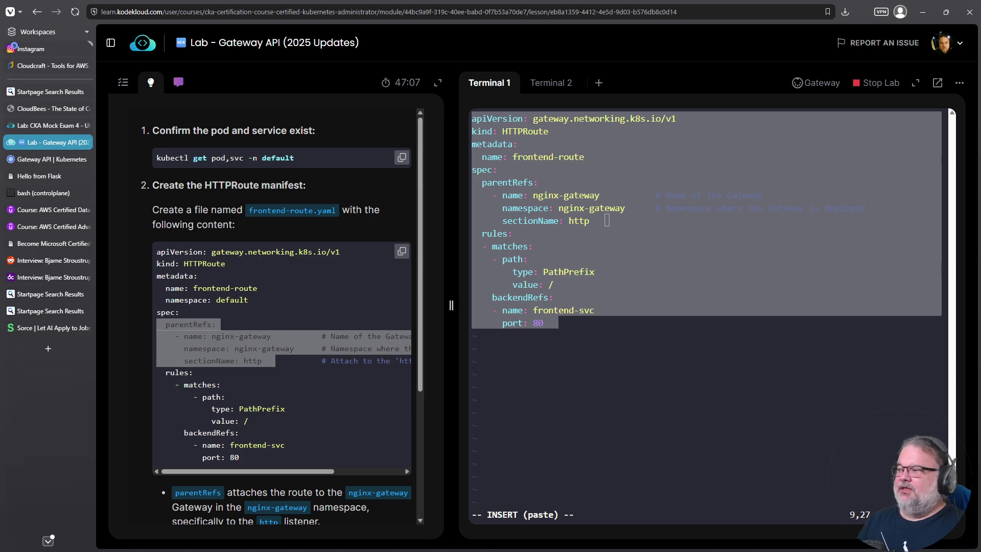
scroll(290, 405, down, 3)
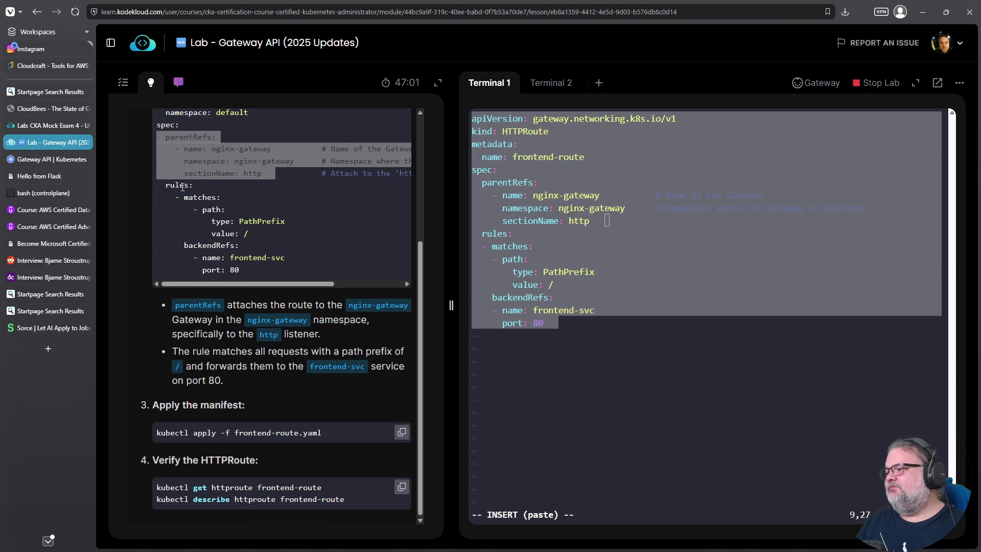
click(681, 335)
key(Escape)
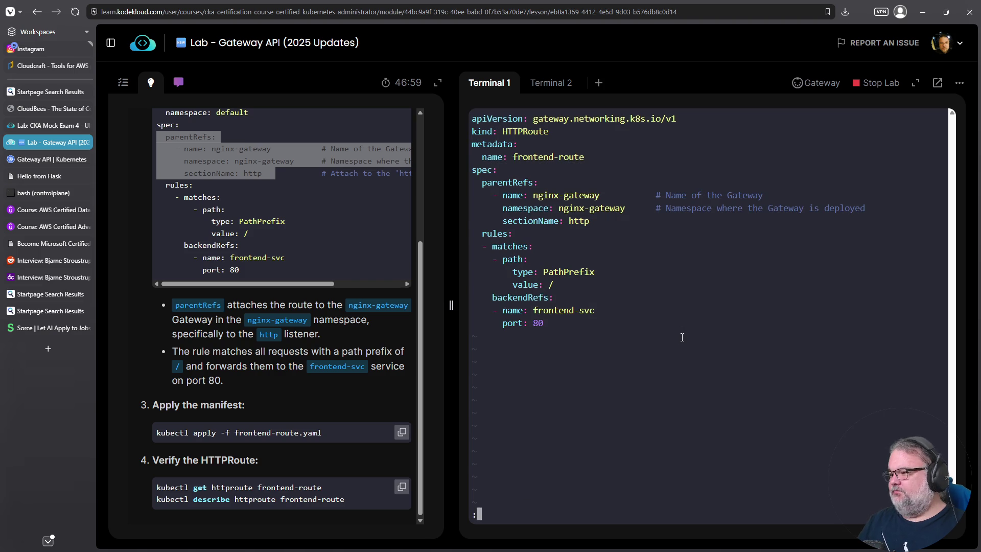
text(:wq)
- Save the manifest, run k replace -f httproute.yaml, and check the answer
key(Return)
text(k replace -f httproute.yaml)
key(Return)
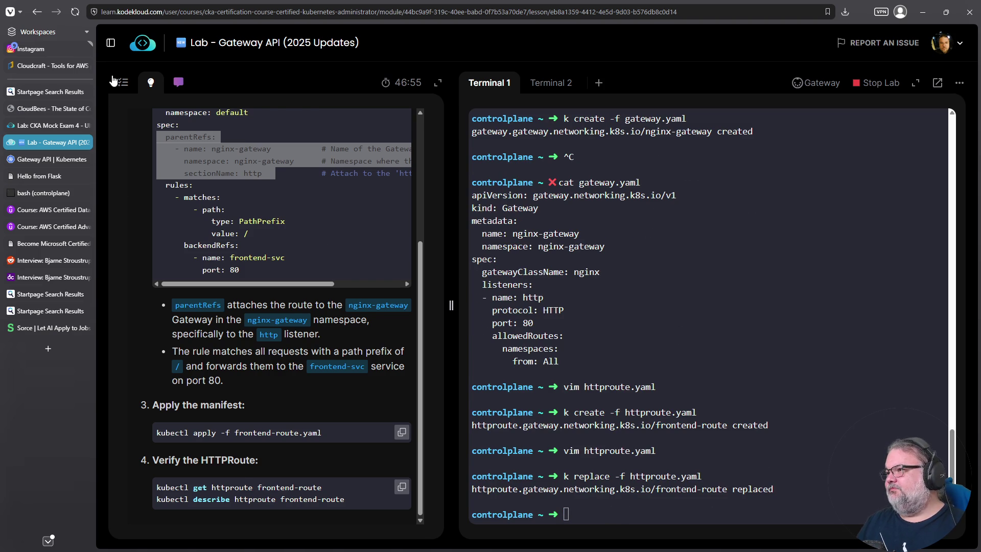
click(121, 82)
click(299, 272)
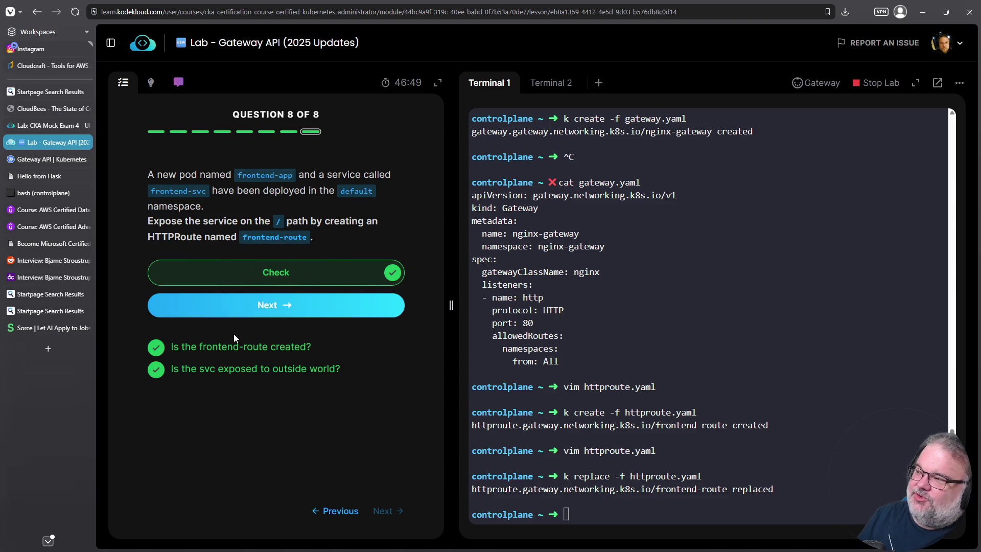
- Finish the challenge, print the final route manifest, and end the lab session
click(300, 308)
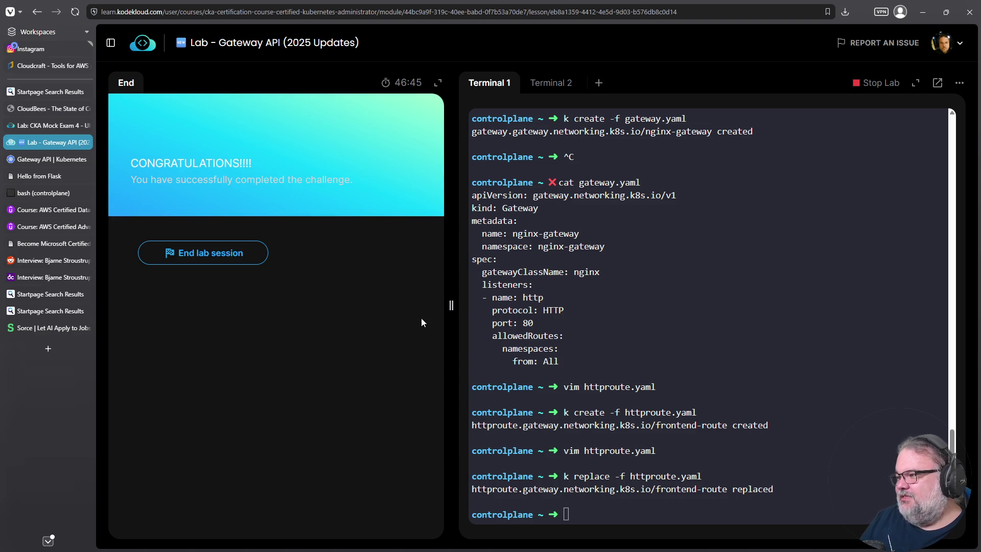
text(cat httproute.yaml)
key(Return)
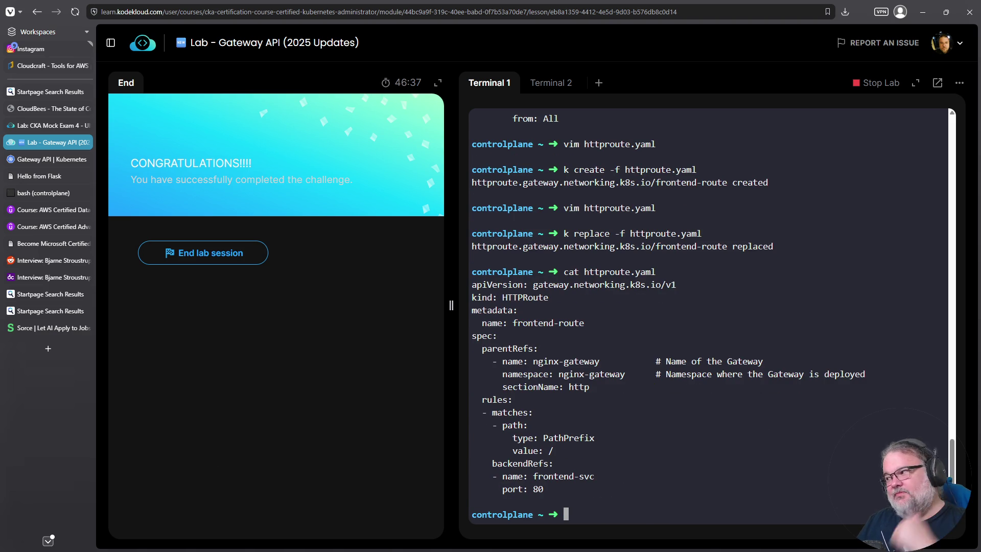
click(228, 257)
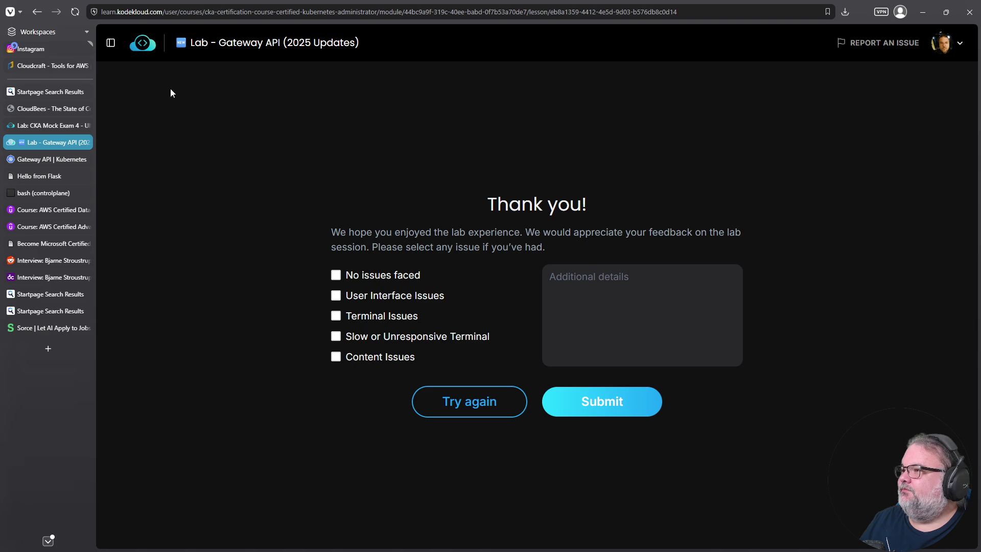
- Open the course outline and go to the Practical Guide to Gateway API lesson
click(110, 42)
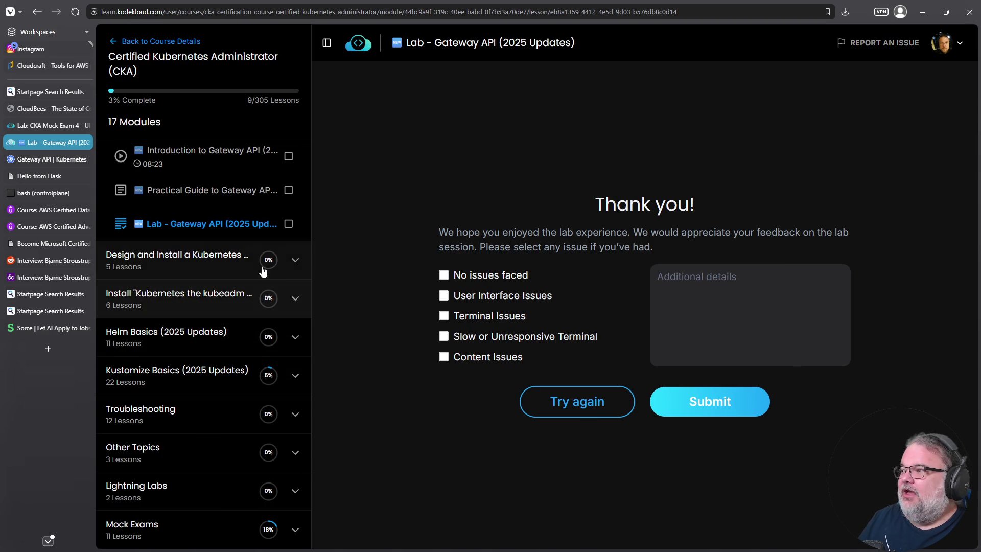
scroll(257, 263, up, 2)
scroll(278, 272, up, 3)
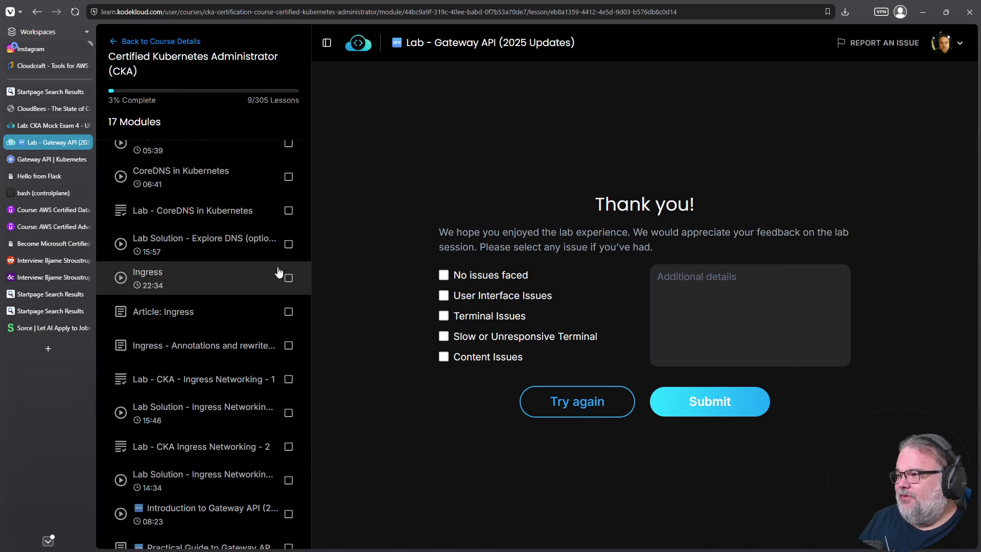
scroll(279, 276, down, 1)
scroll(284, 285, down, 1)
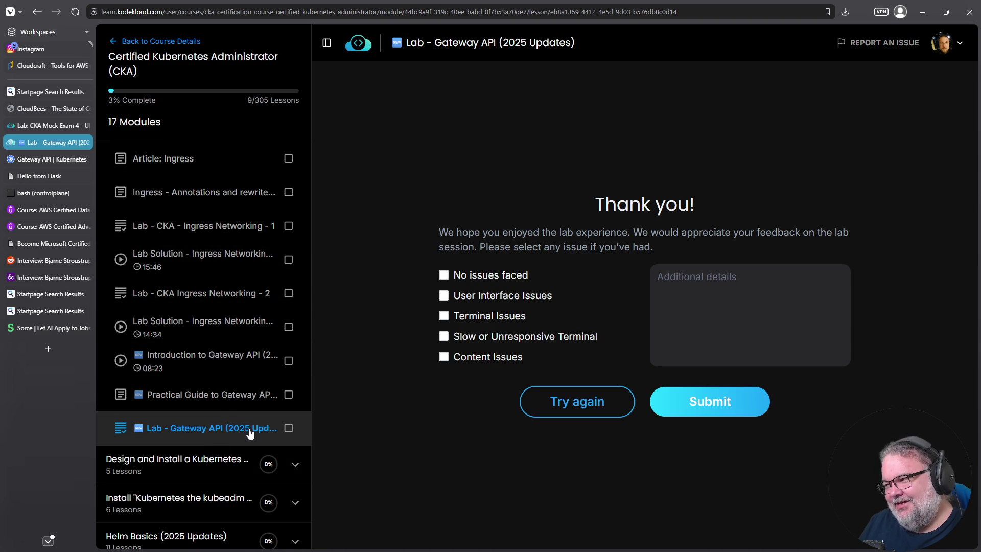
click(232, 398)
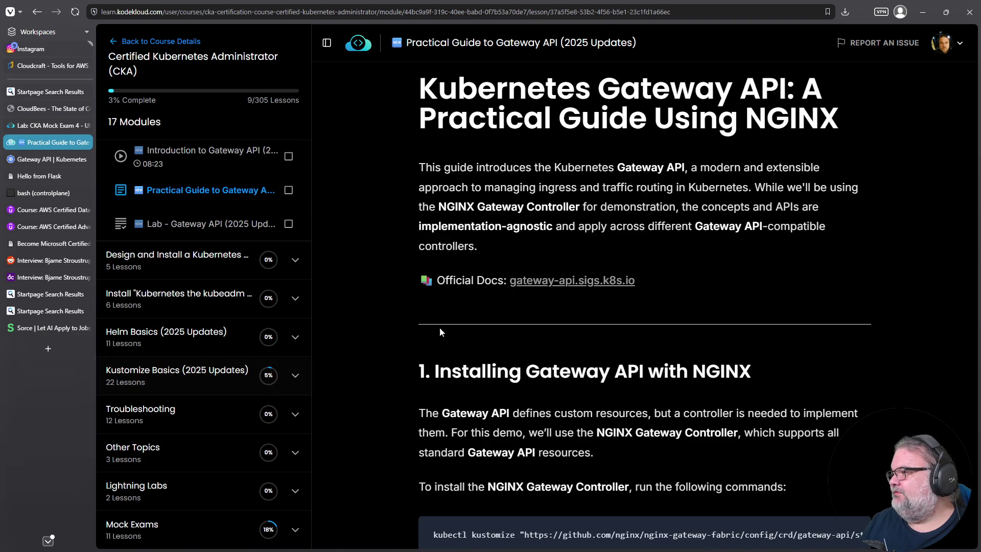
scroll(518, 305, down, 3)
scroll(518, 306, down, 4)
scroll(517, 306, down, 5)
scroll(518, 305, down, 2)
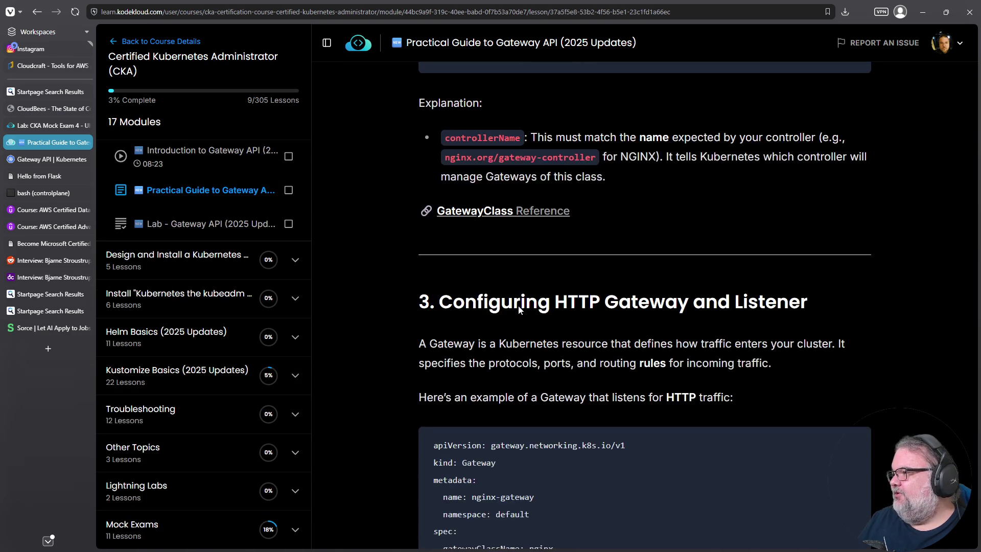
scroll(518, 306, down, 4)
scroll(518, 309, down, 1)
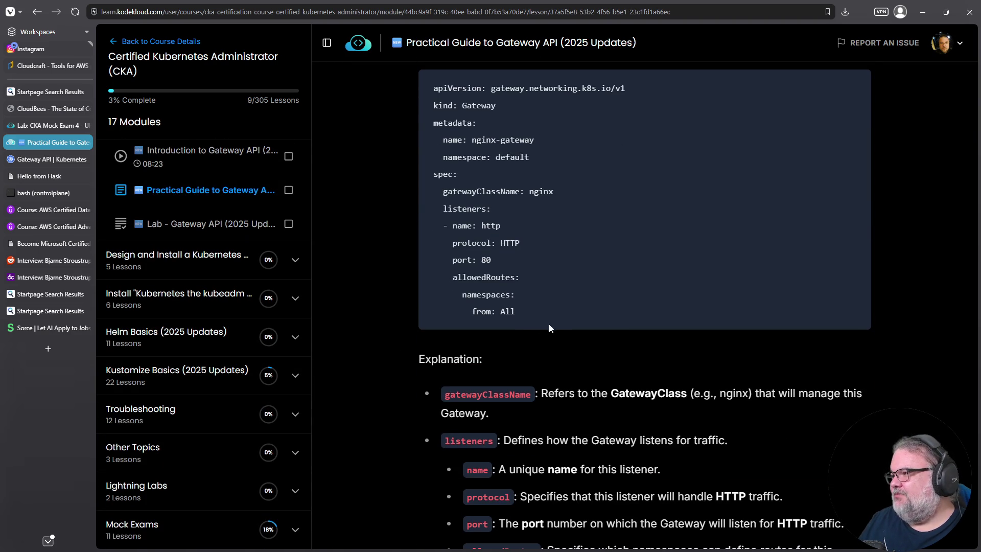
scroll(562, 315, down, 2)
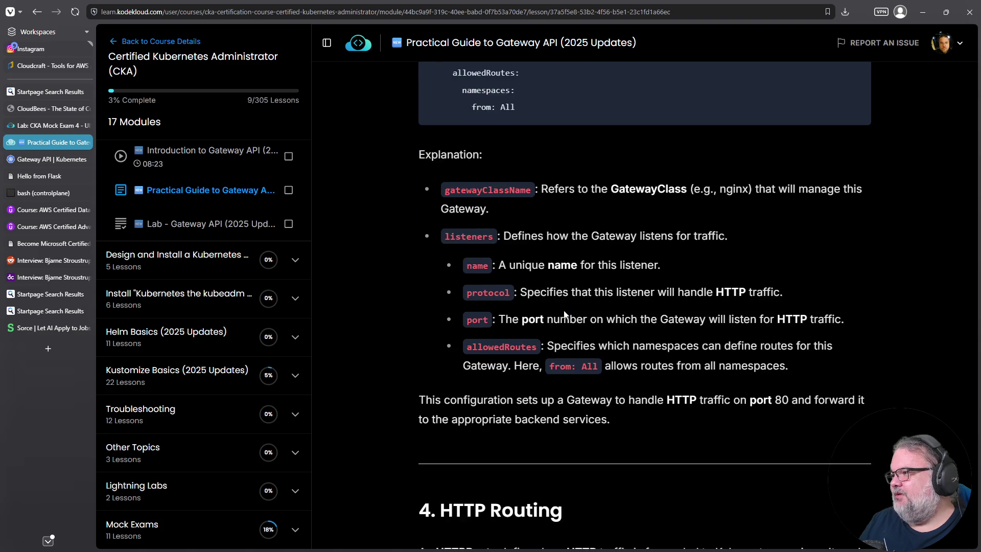
scroll(563, 310, down, 2)
scroll(564, 310, down, 2)
scroll(563, 311, down, 2)
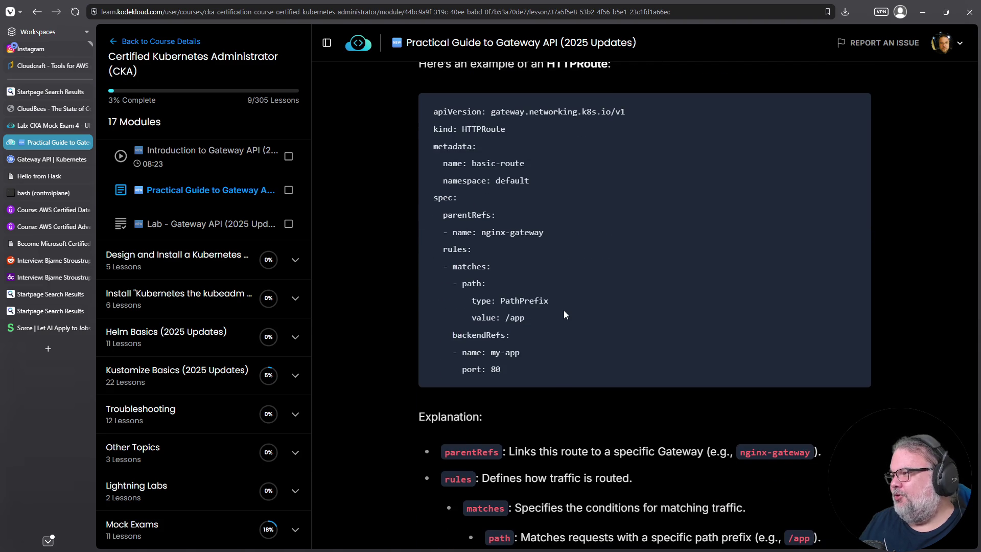
scroll(560, 311, down, 2)
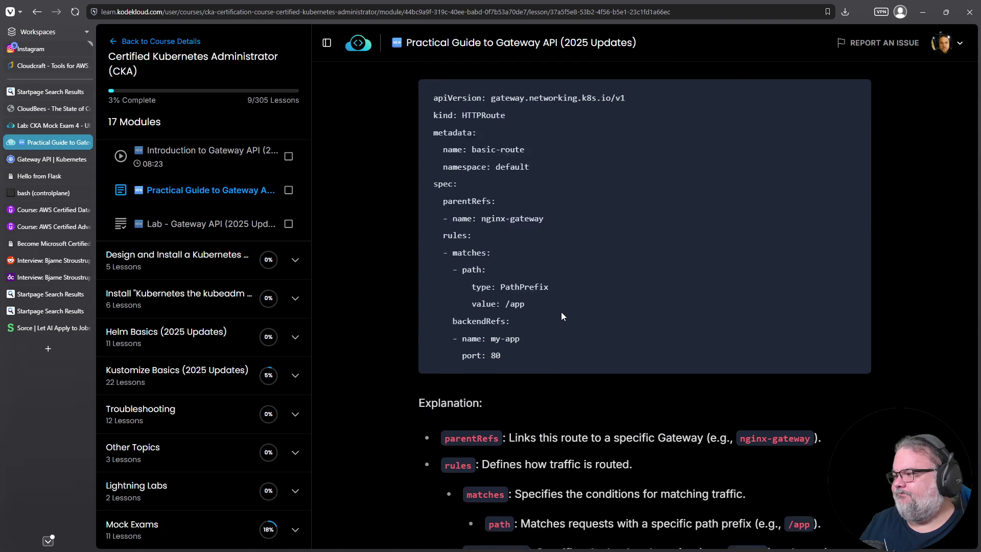
scroll(561, 312, down, 2)
scroll(563, 314, down, 2)
scroll(564, 315, down, 2)
scroll(564, 312, down, 2)
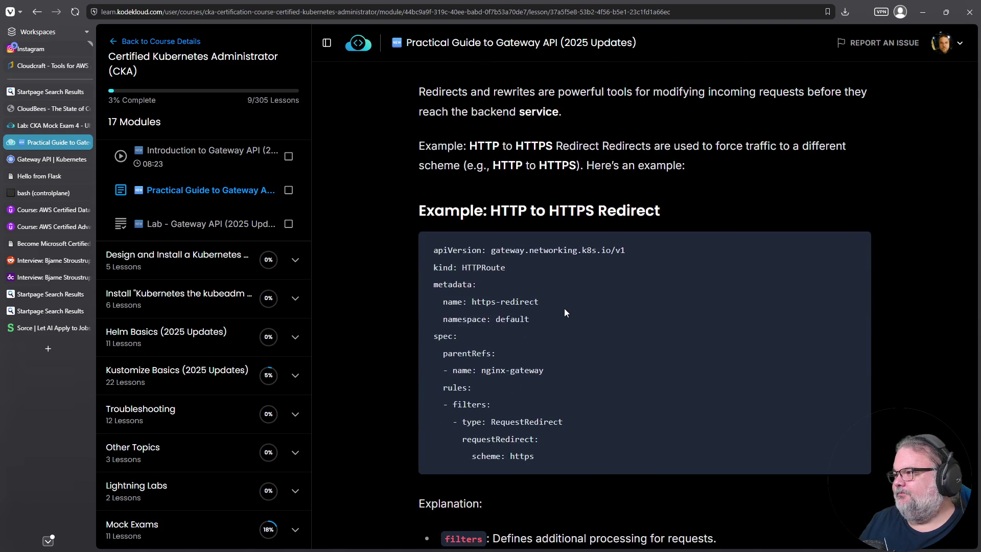
scroll(563, 312, down, 1)
scroll(564, 309, down, 3)
scroll(564, 307, down, 2)
scroll(564, 309, down, 4)
scroll(566, 305, down, 5)
scroll(567, 308, down, 3)
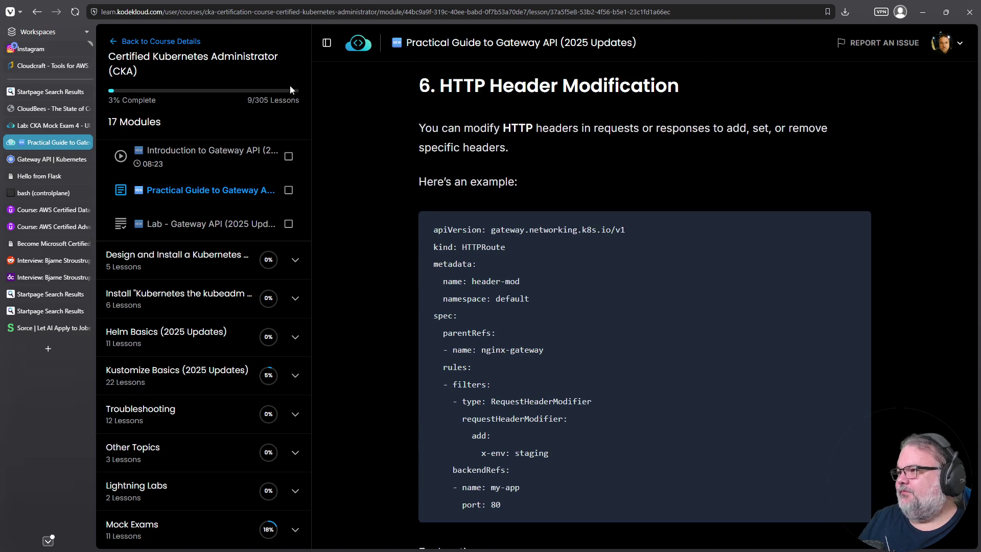
- Copy the lesson page's web address and open a new browser tab
click(268, 12)
right_click(268, 13)
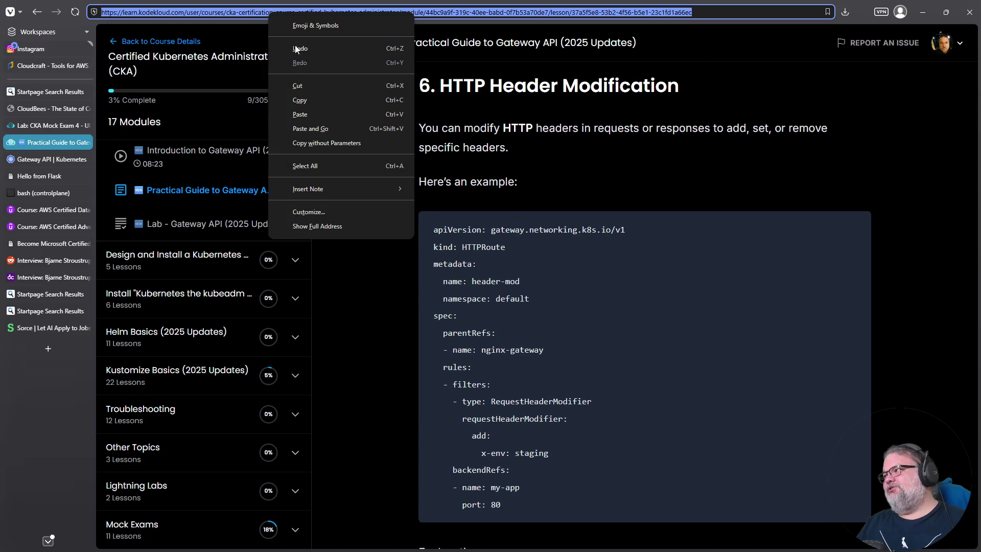
click(306, 99)
key(Escape)
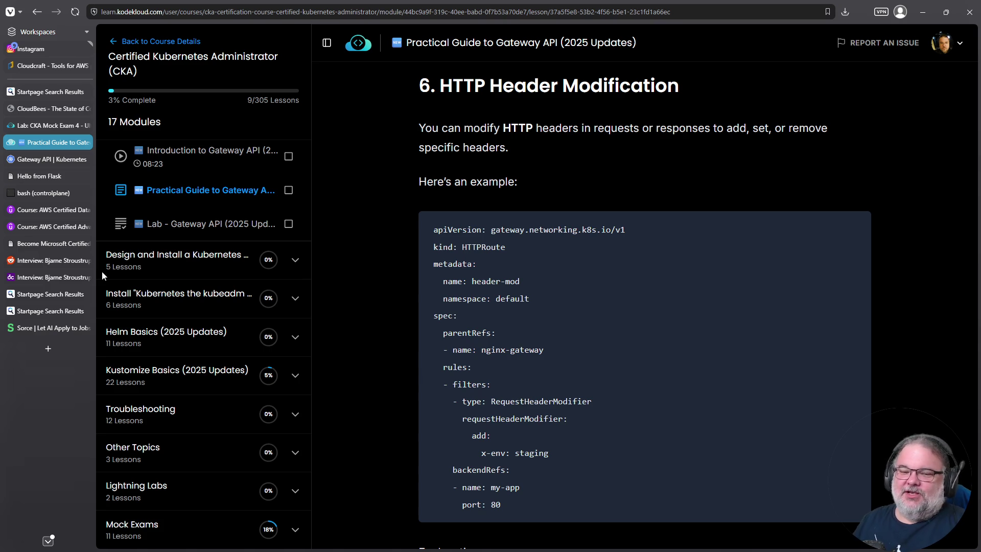
click(48, 347)
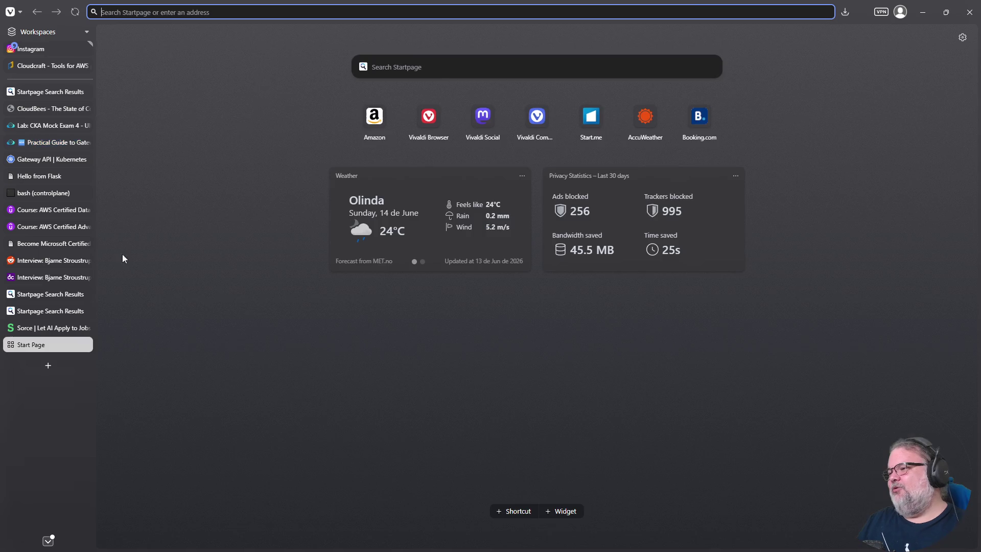
- Run a web search from the new tab, landing on a Startpage CAPTCHA check
click(256, 11)
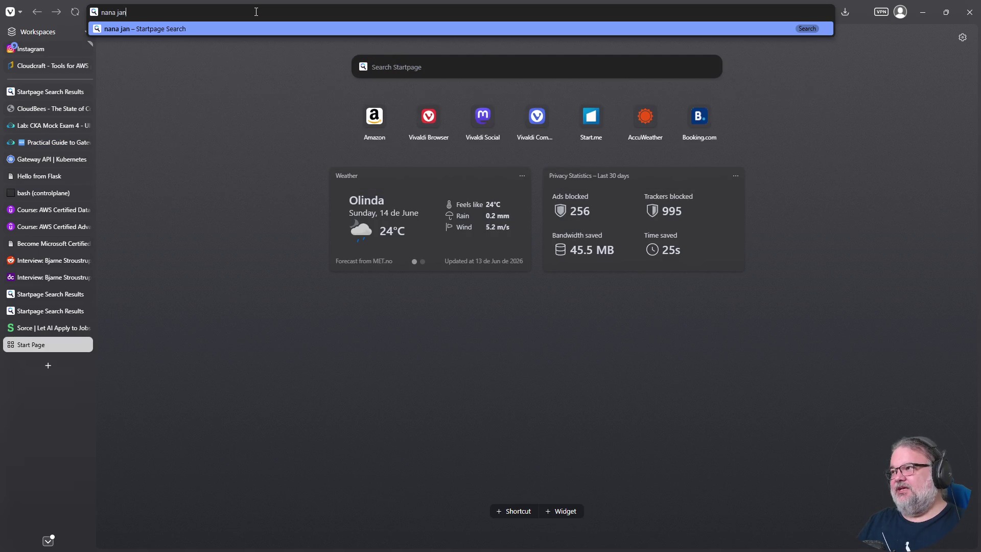
text(kubernetes)
key(Return)
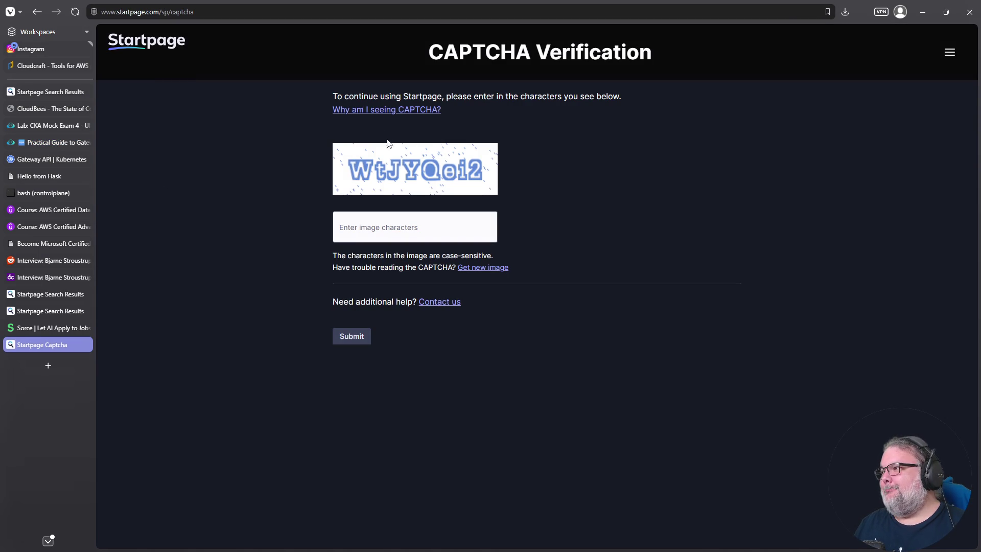
click(202, 12)
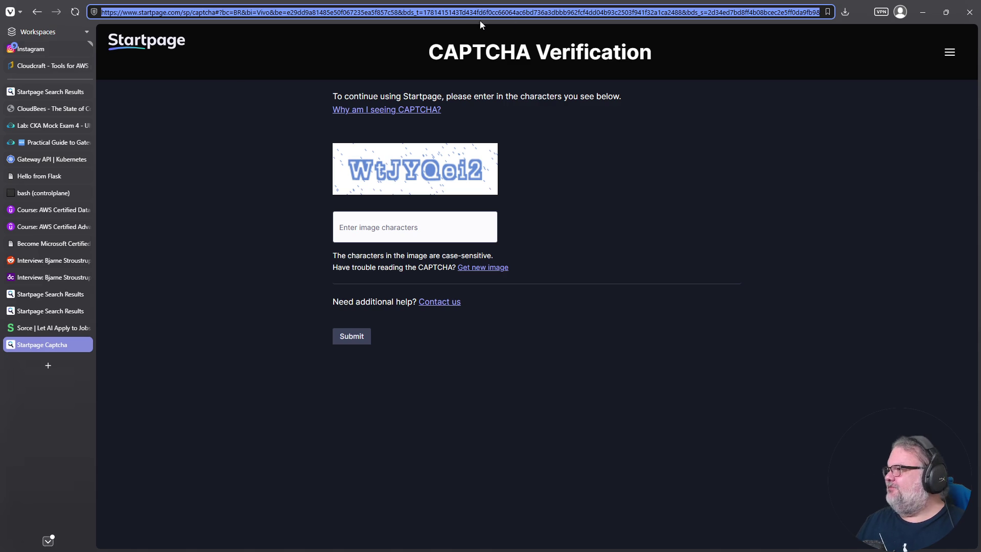
text(duckduckgo)
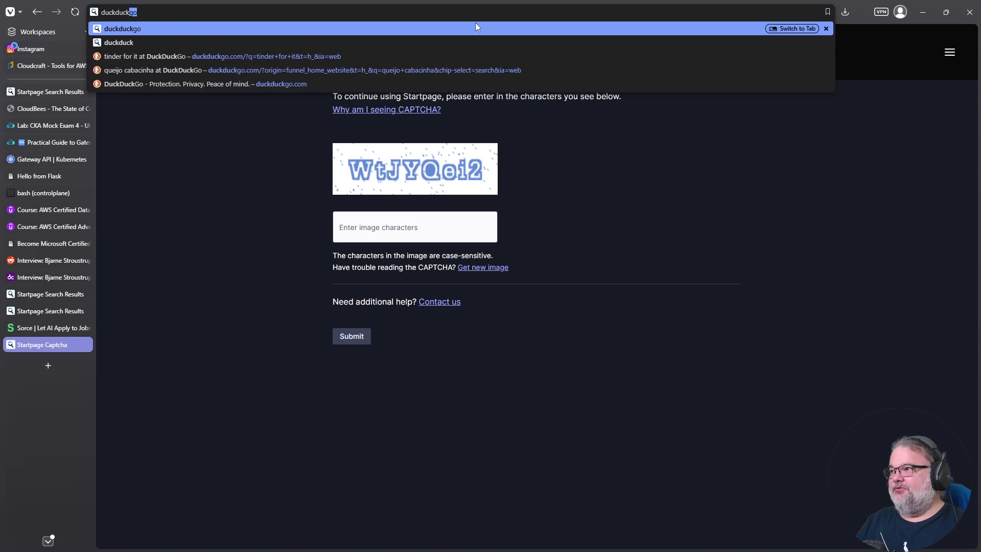
key(Return)
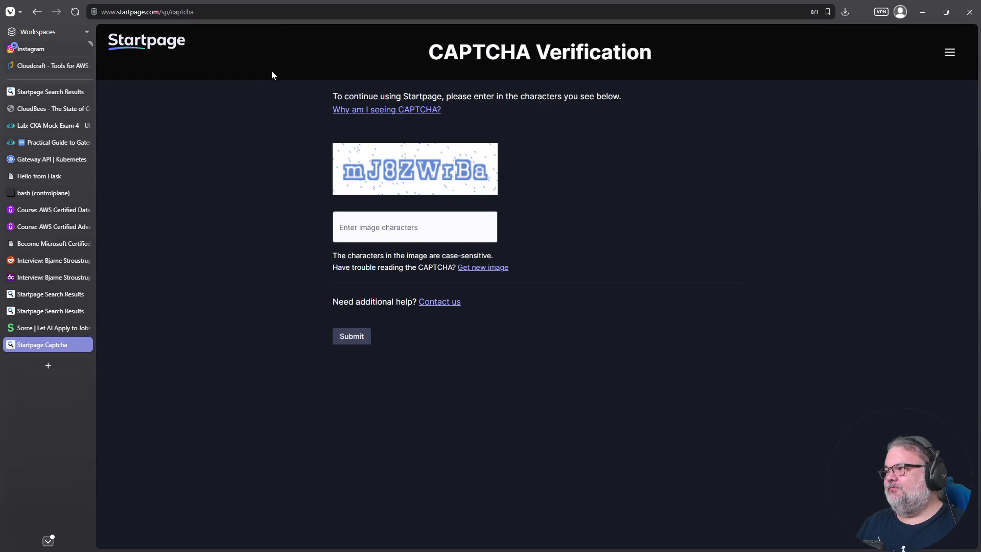
- Replace the address with duckduckgo and load the DuckDuckGo homepage
click(201, 12)
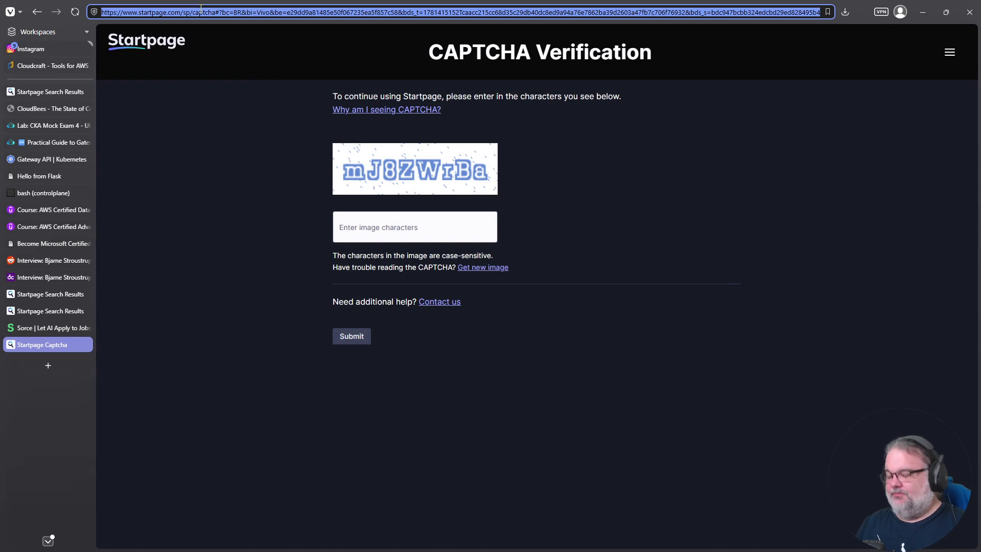
text(duckc)
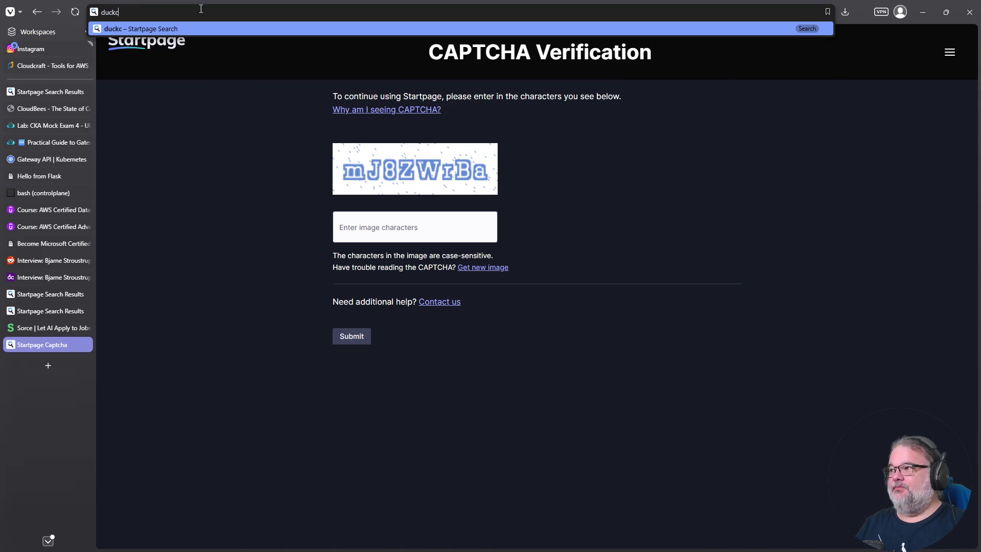
key(BackSpace)
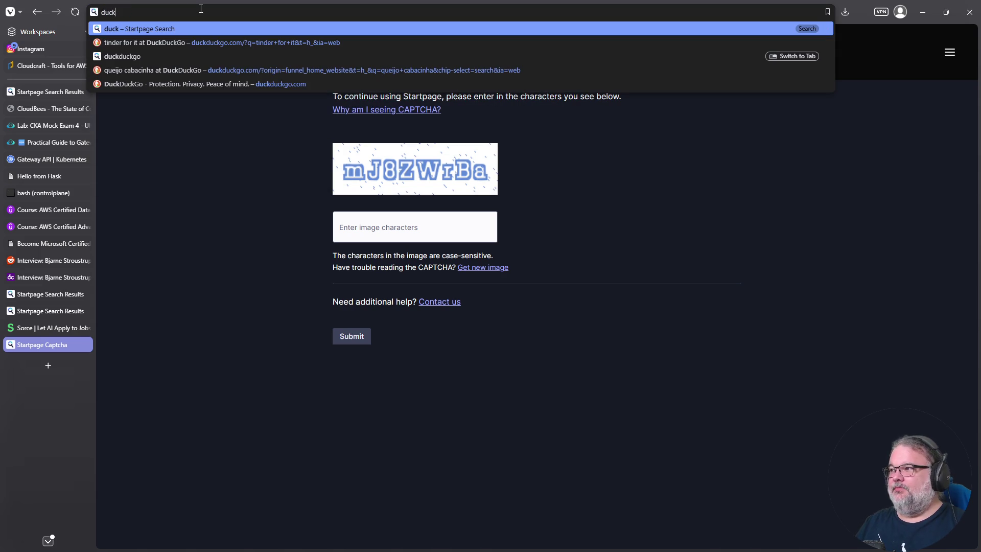
text(d)
key(Down)
key(Down)
key(Down)
key(Return)
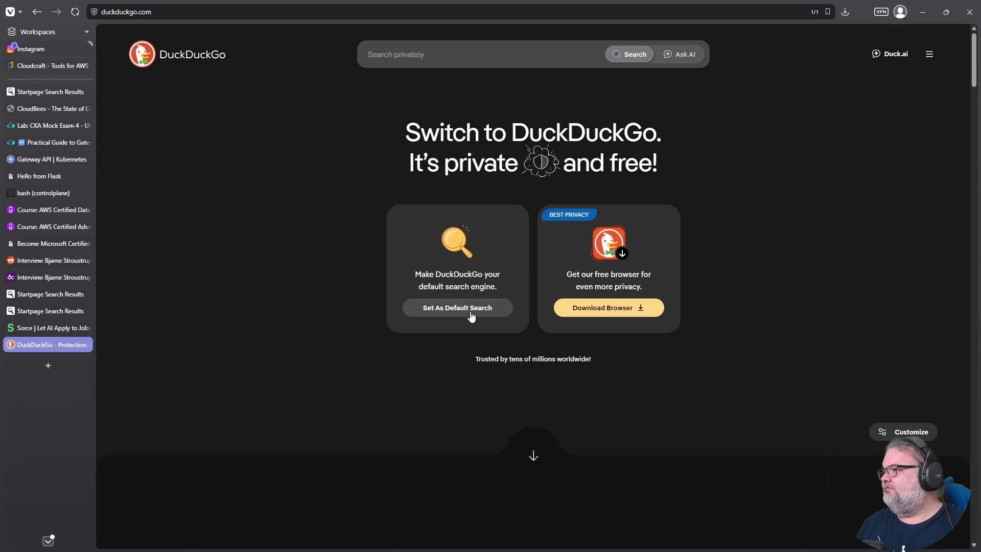
- View and dismiss DuckDuckGo's default-search instructions and the site-info popup
click(467, 307)
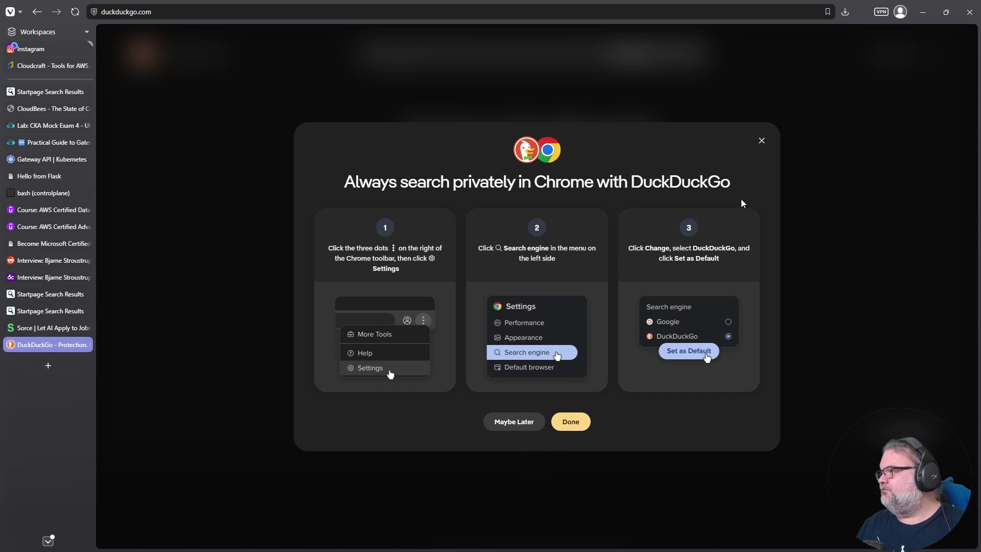
click(573, 422)
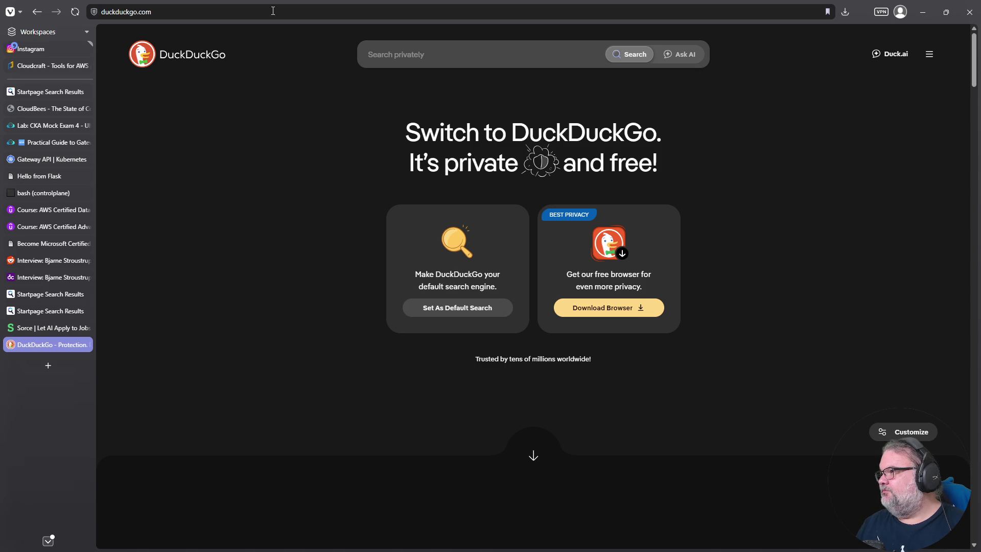
click(95, 12)
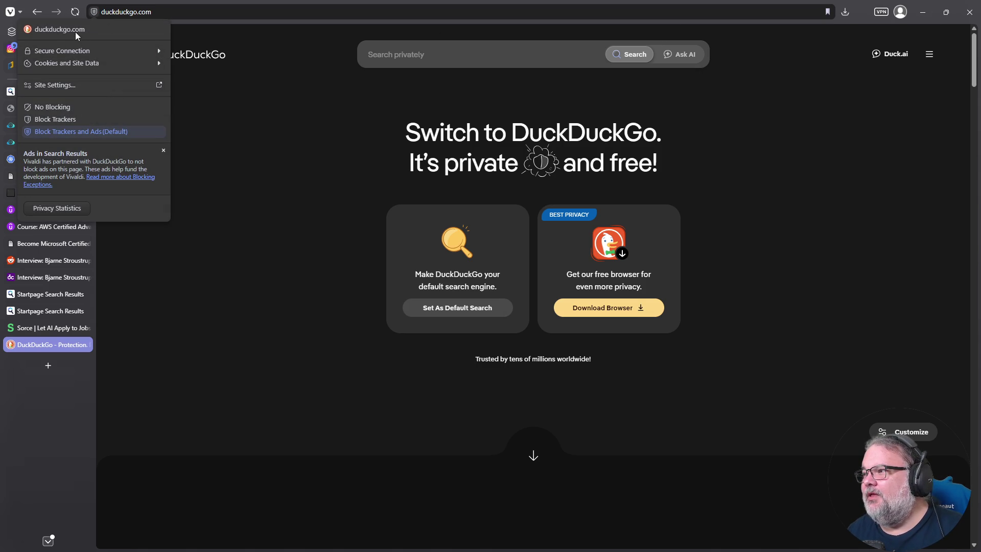
key(Escape)
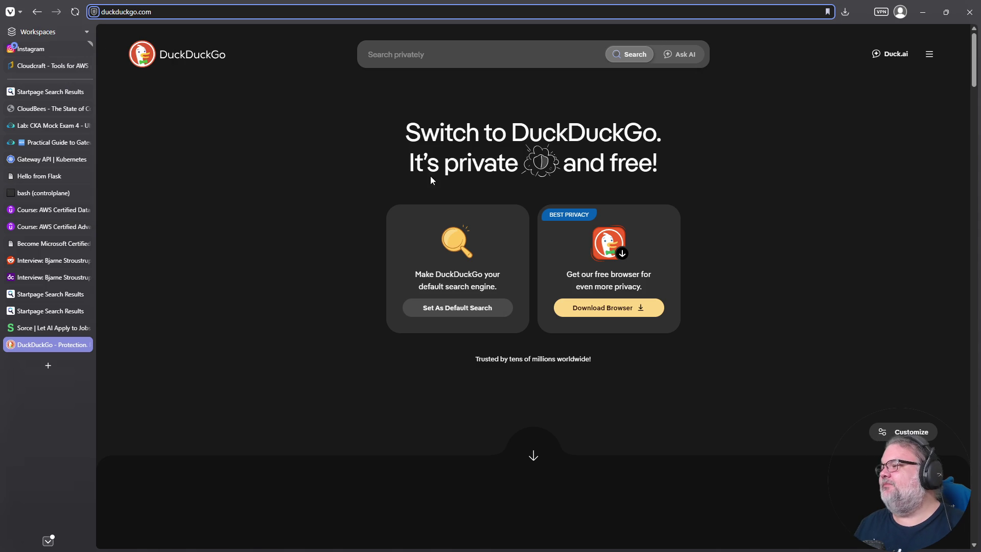
click(421, 52)
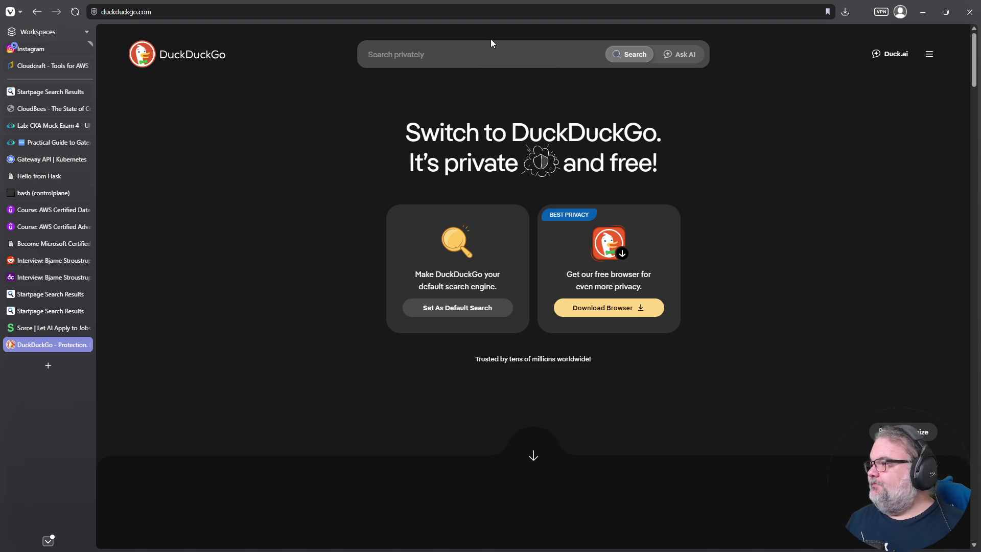
- Return to the Practical Guide to Gateway API lesson tab
click(42, 160)
click(42, 142)
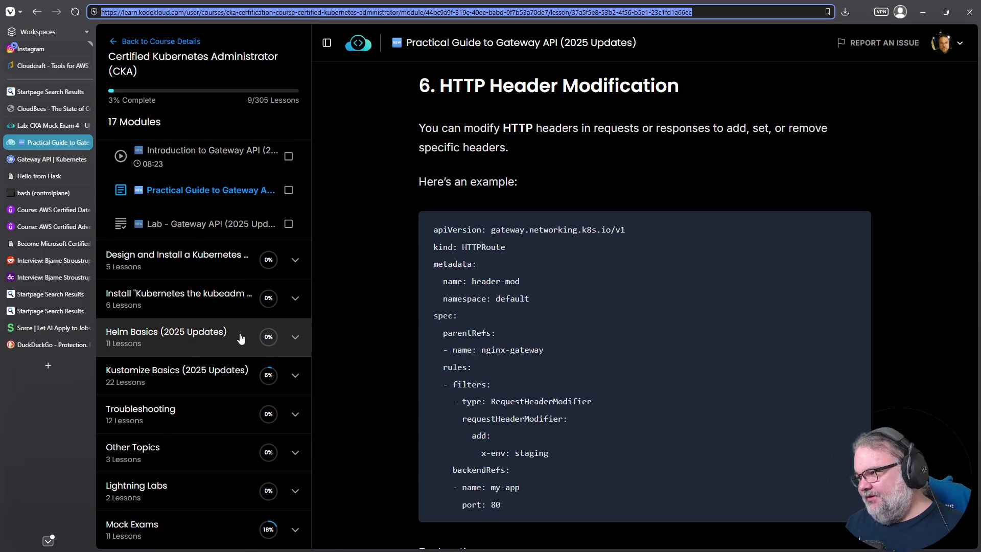
scroll(214, 329, up, 3)
scroll(218, 337, up, 3)
scroll(218, 338, up, 5)
scroll(221, 337, up, 5)
scroll(222, 336, up, 2)
scroll(223, 336, up, 1)
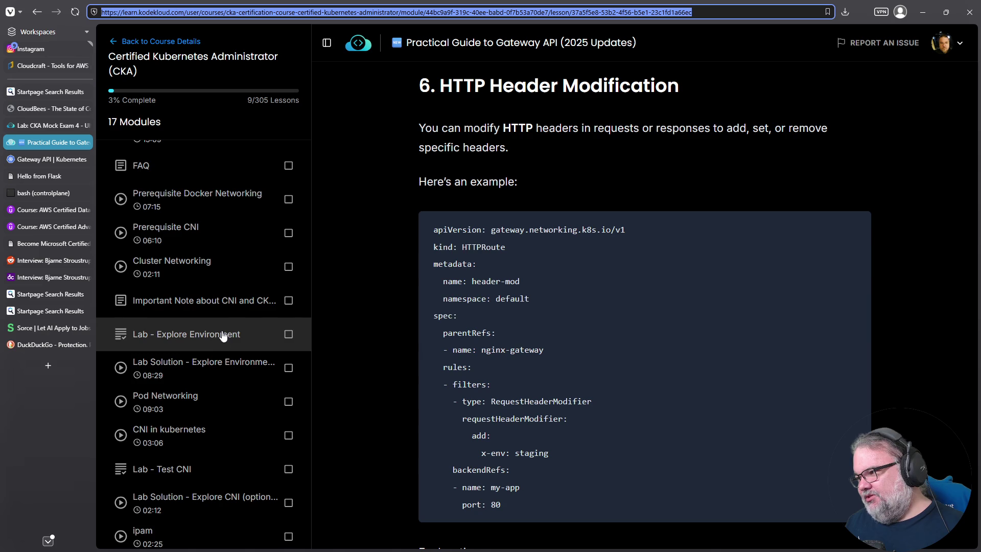
scroll(222, 336, up, 3)
scroll(224, 336, up, 3)
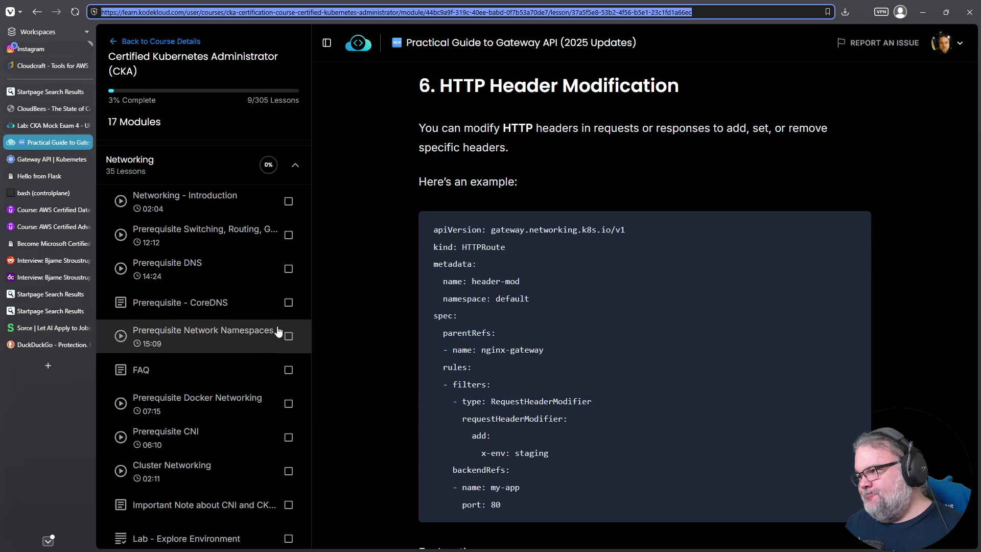
scroll(272, 323, up, 1)
scroll(266, 310, up, 2)
scroll(262, 300, up, 2)
scroll(257, 303, up, 1)
scroll(243, 309, up, 2)
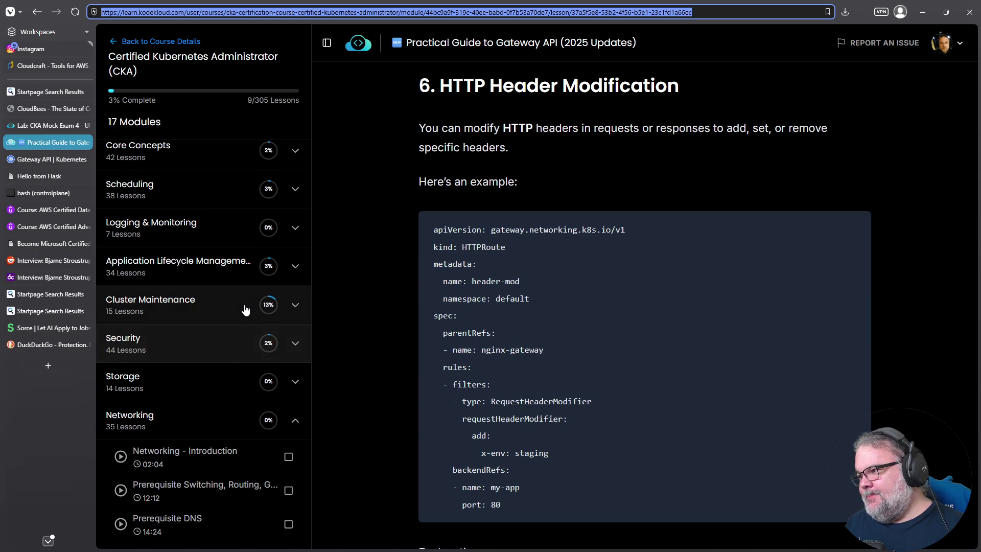
- Expand the Storage module's lessons and open a new tab
click(294, 382)
scroll(261, 351, down, 5)
scroll(200, 358, down, 15)
scroll(200, 358, down, 2)
scroll(200, 351, up, 5)
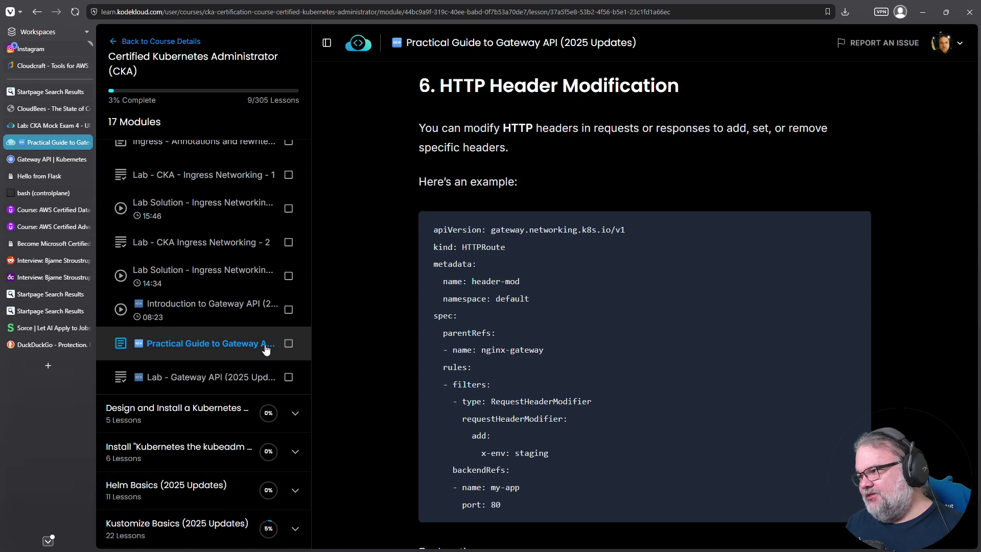
scroll(244, 344, up, 3)
scroll(241, 340, up, 4)
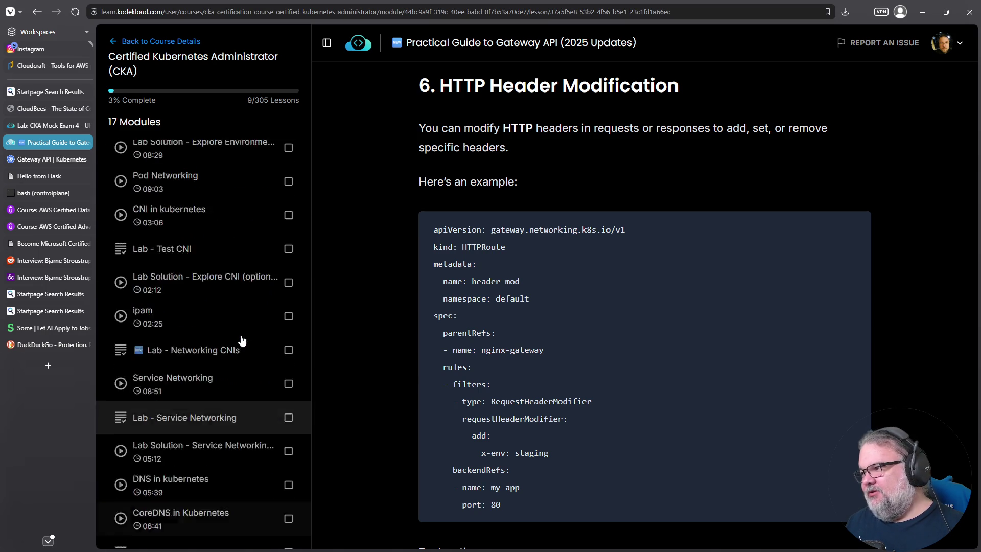
scroll(241, 340, up, 5)
scroll(240, 330, up, 4)
scroll(235, 319, up, 3)
scroll(232, 306, up, 2)
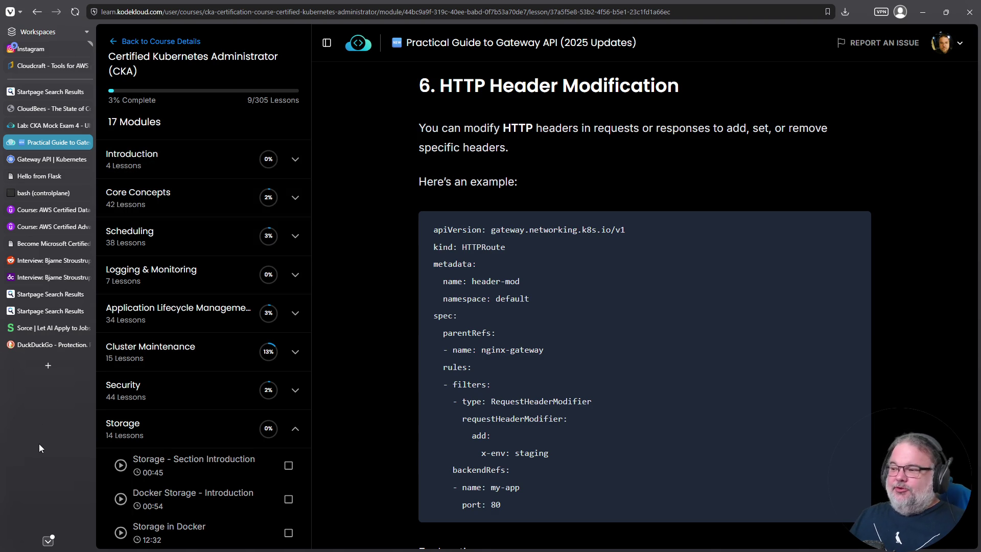
click(47, 366)
text(witch.tv)
- Load Twitch, show more live channels, and open the Browse directory
key(Return)
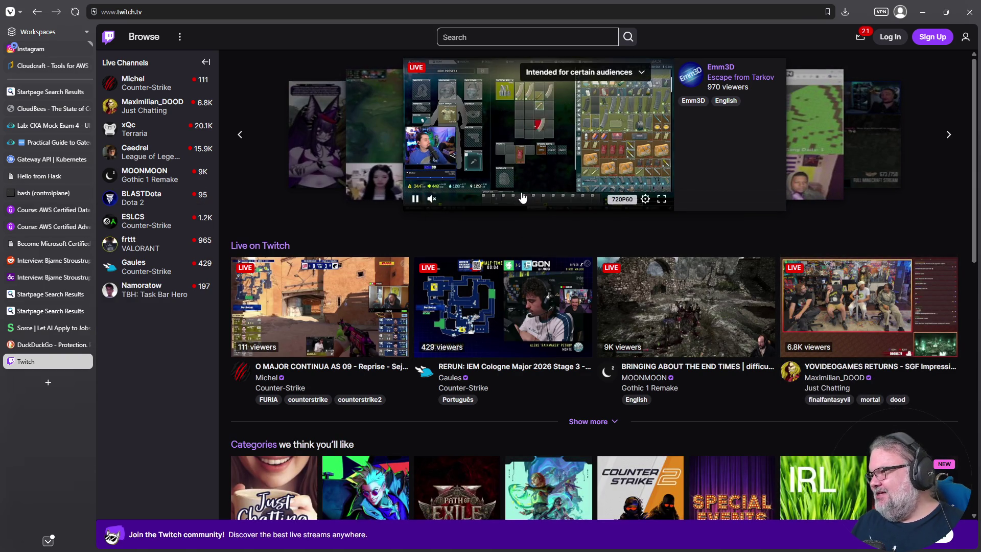
right_click(703, 99)
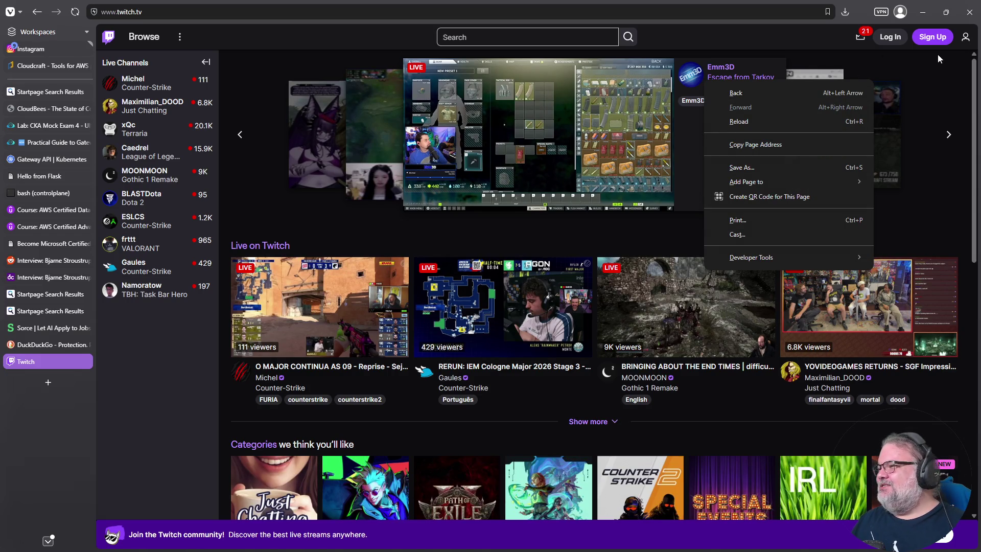
scroll(452, 376, down, 4)
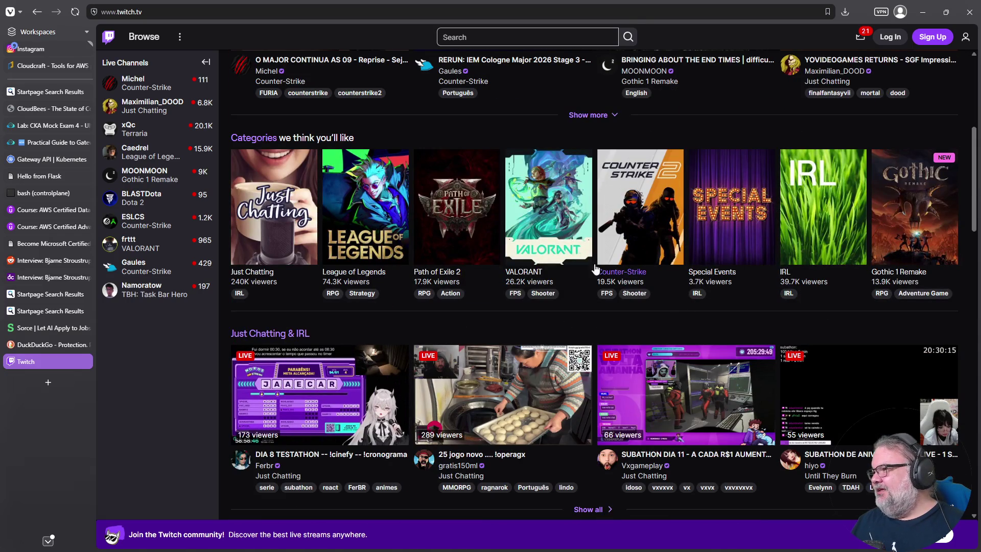
click(600, 115)
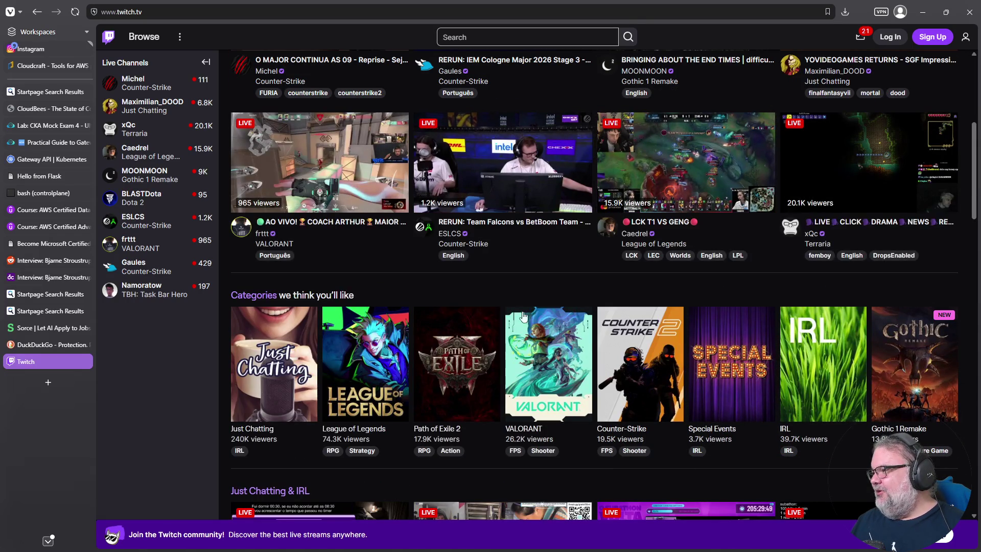
scroll(509, 319, down, 1)
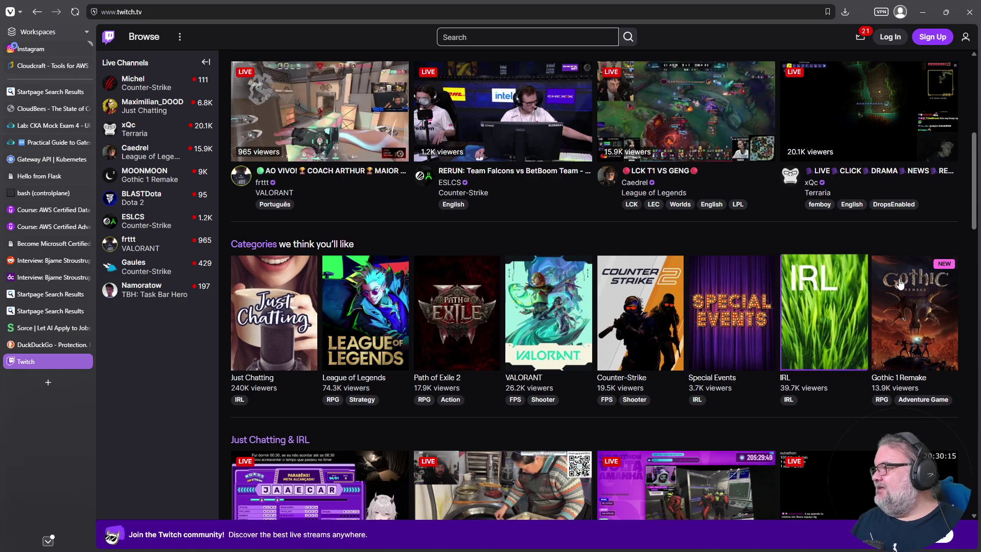
scroll(310, 253, down, 5)
scroll(310, 253, up, 4)
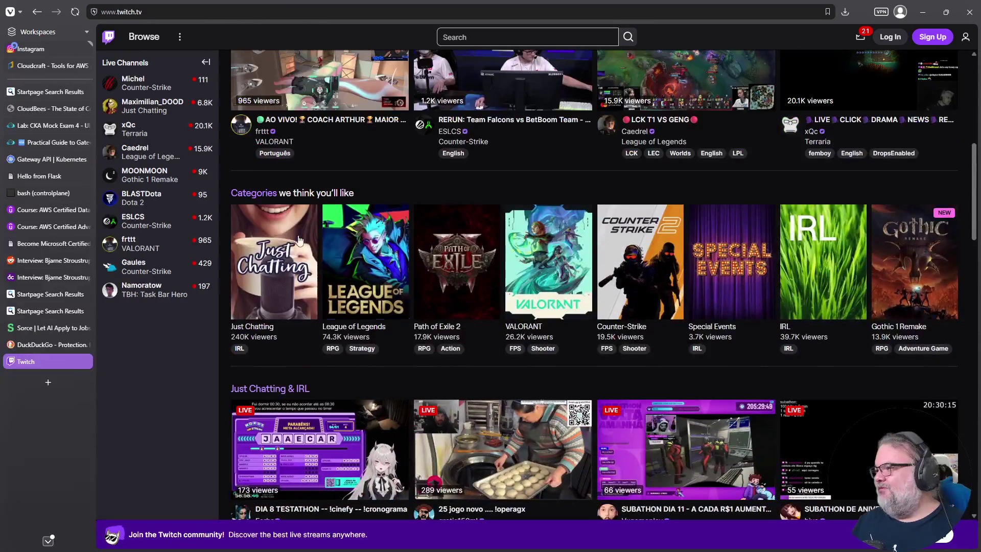
click(236, 193)
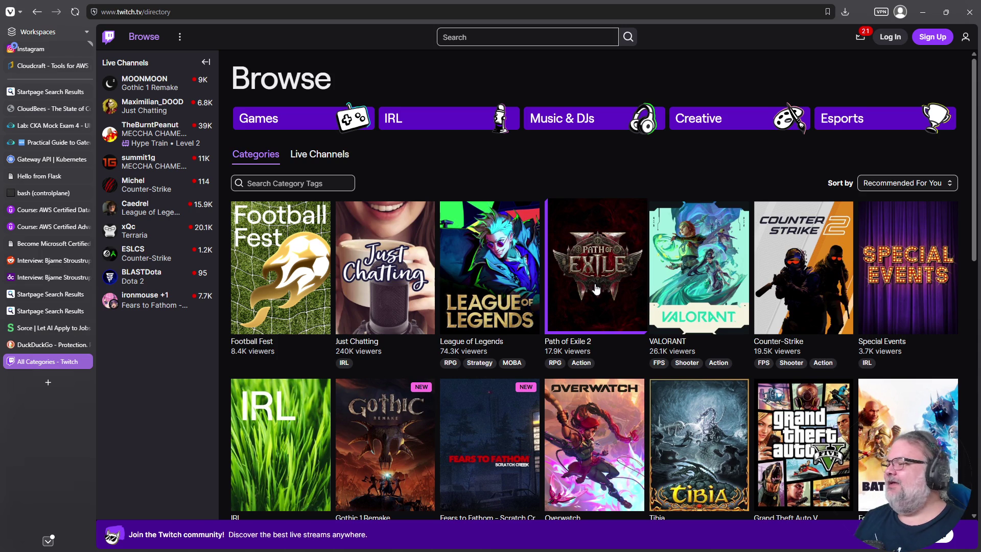
scroll(506, 376, down, 2)
scroll(506, 376, down, 3)
scroll(510, 374, down, 5)
scroll(513, 371, down, 2)
scroll(512, 367, down, 4)
scroll(528, 367, down, 3)
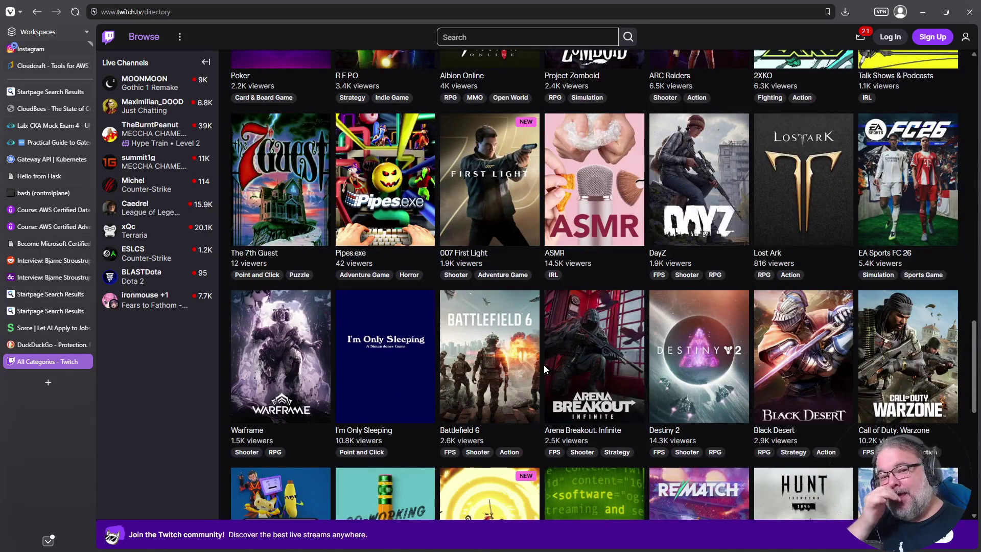
- Open the Software and Game Development category card
click(580, 276)
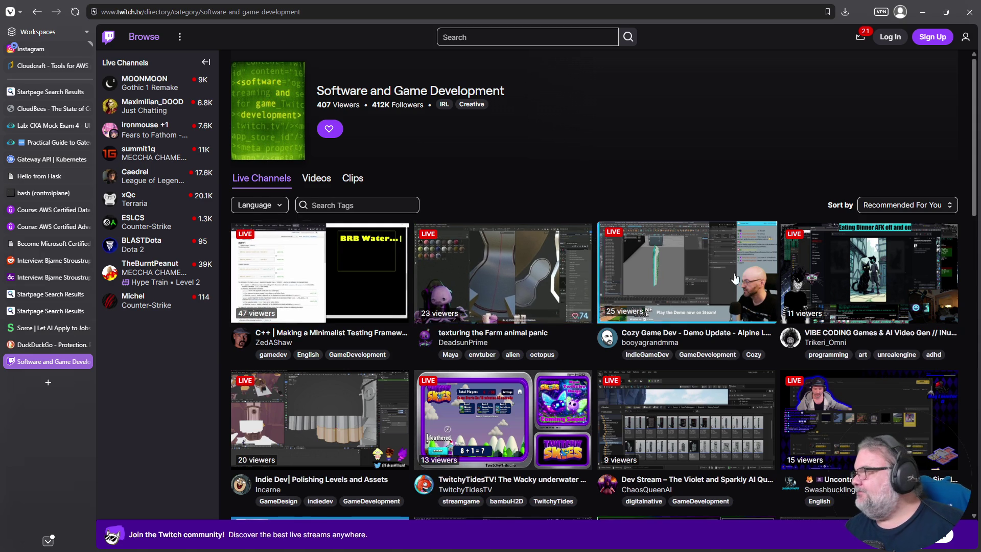
scroll(764, 276, down, 2)
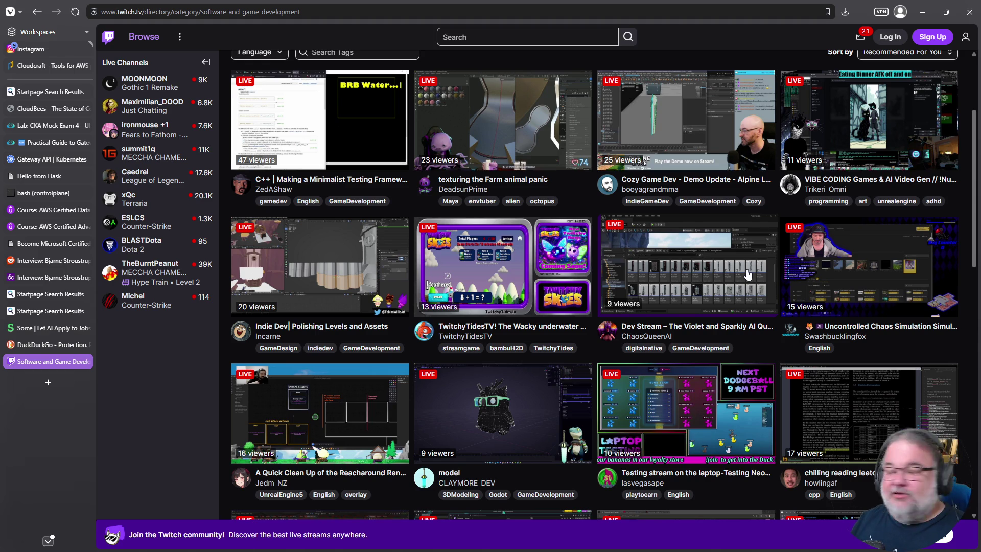
scroll(801, 306, down, 3)
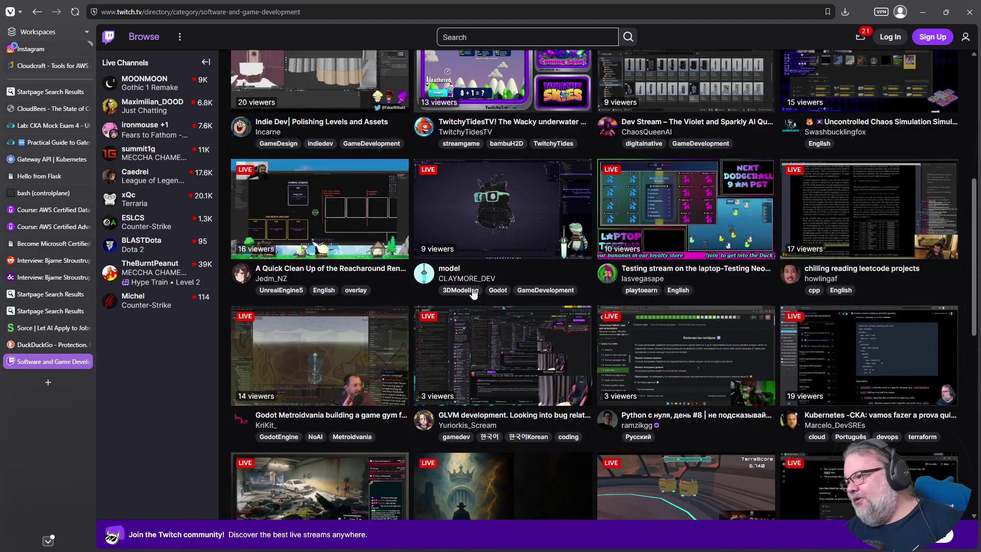
scroll(473, 286, up, 4)
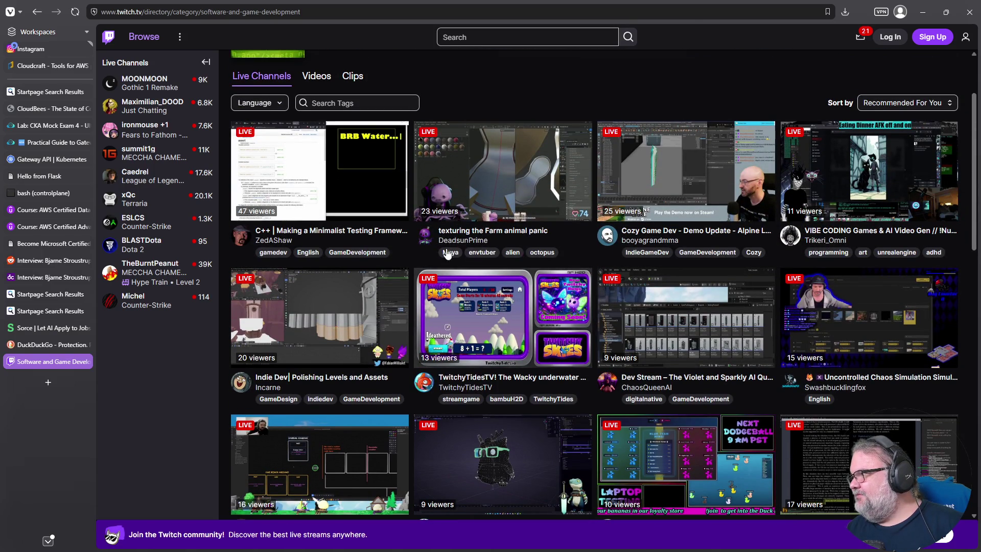
scroll(449, 257, down, 1)
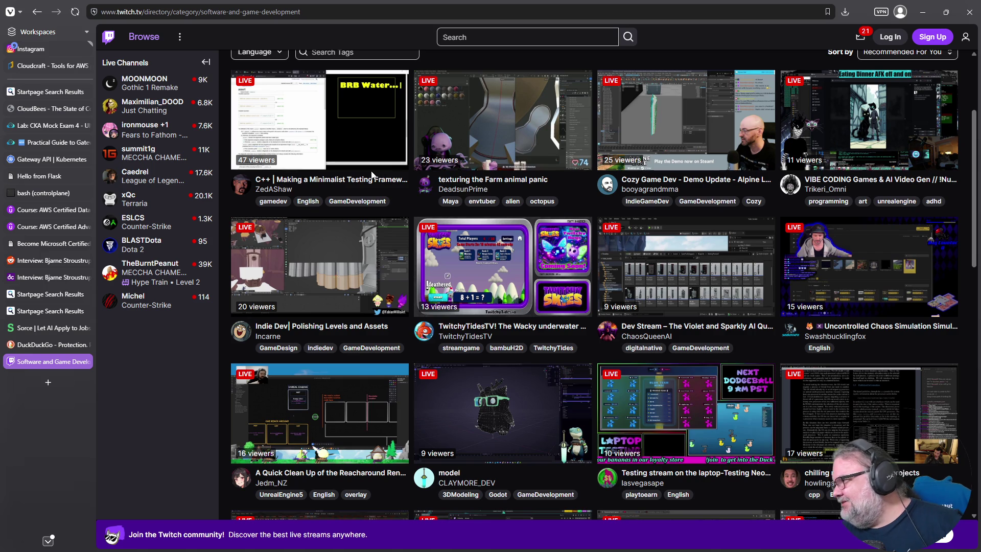
scroll(376, 177, up, 1)
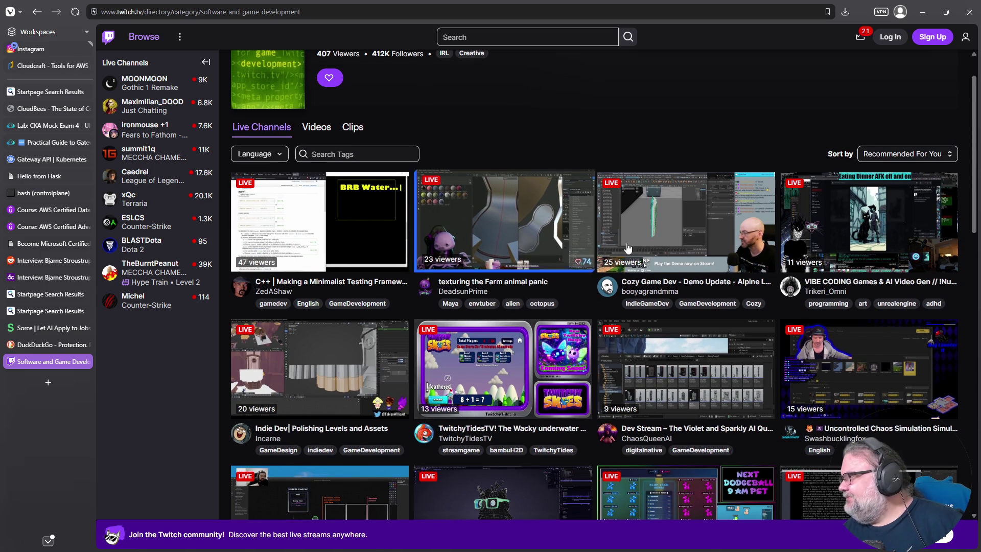
scroll(603, 183, down, 2)
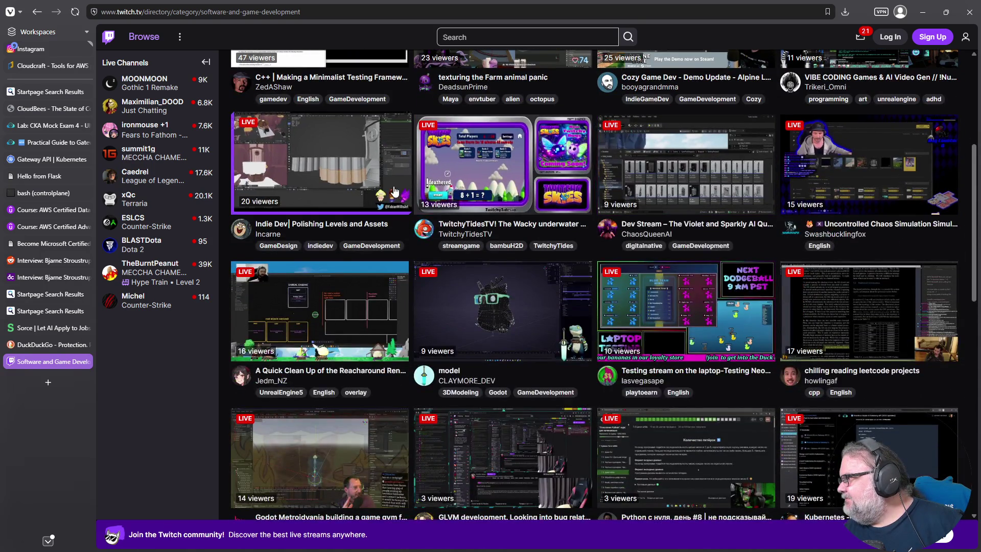
scroll(603, 184, down, 2)
scroll(909, 143, down, 1)
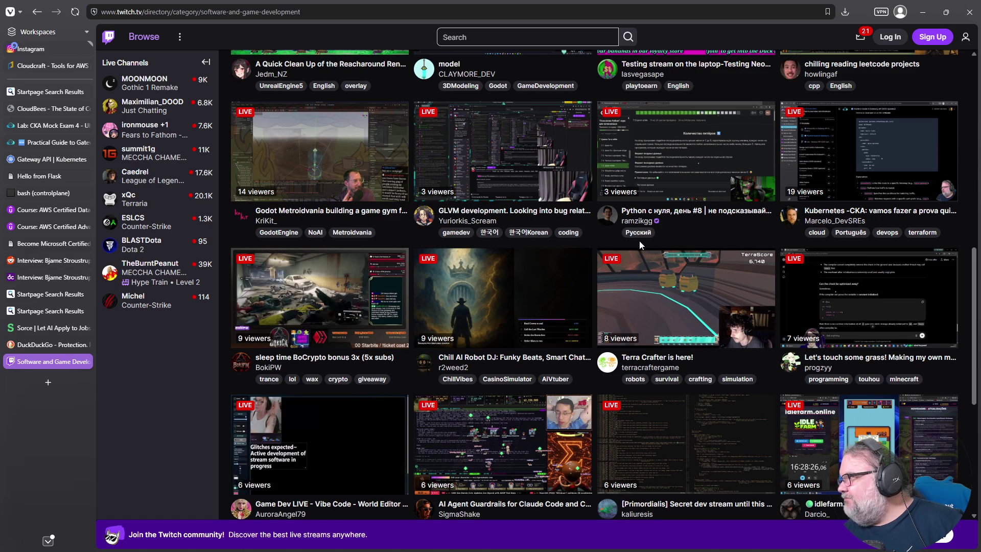
scroll(625, 240, down, 2)
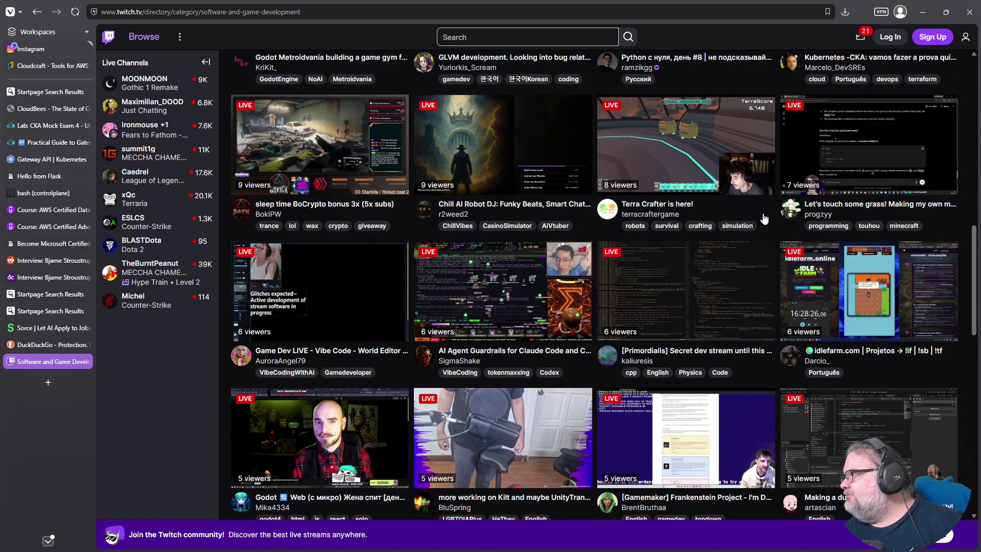
scroll(764, 218, down, 3)
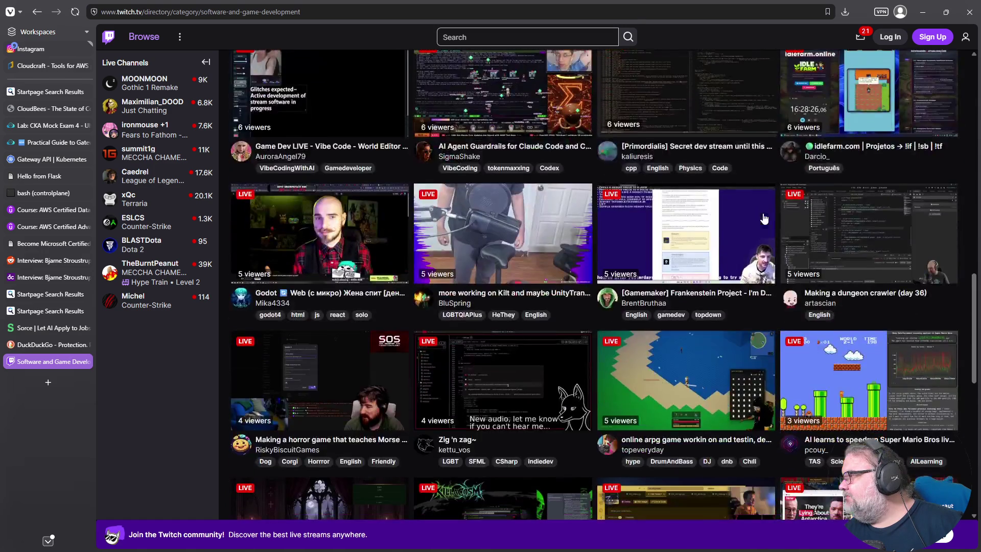
scroll(344, 164, down, 2)
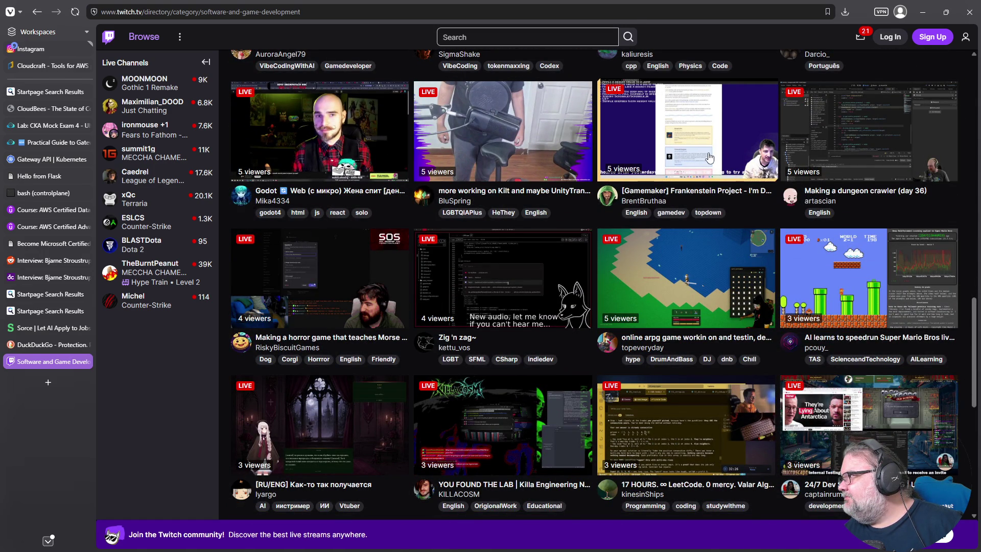
scroll(829, 165, down, 2)
scroll(830, 165, down, 1)
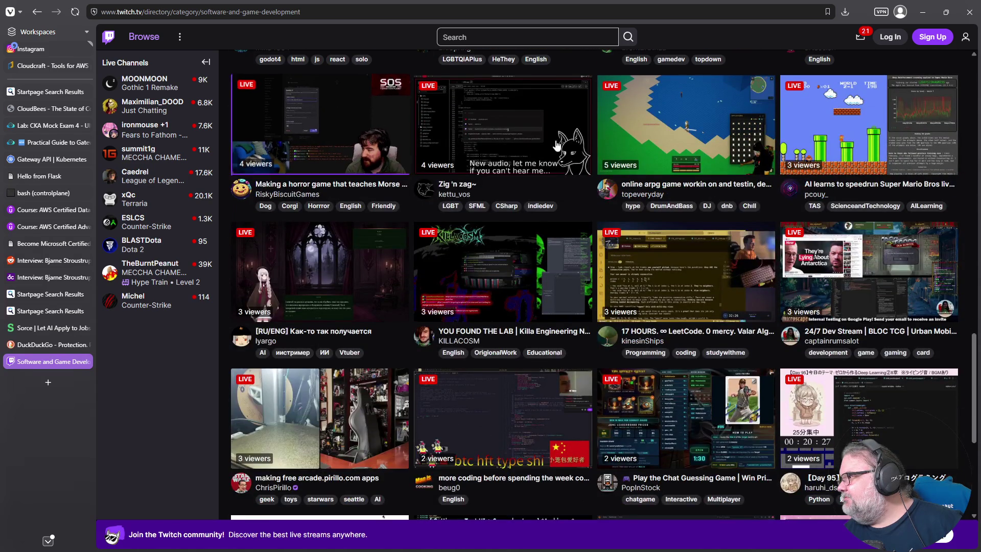
scroll(692, 182, down, 2)
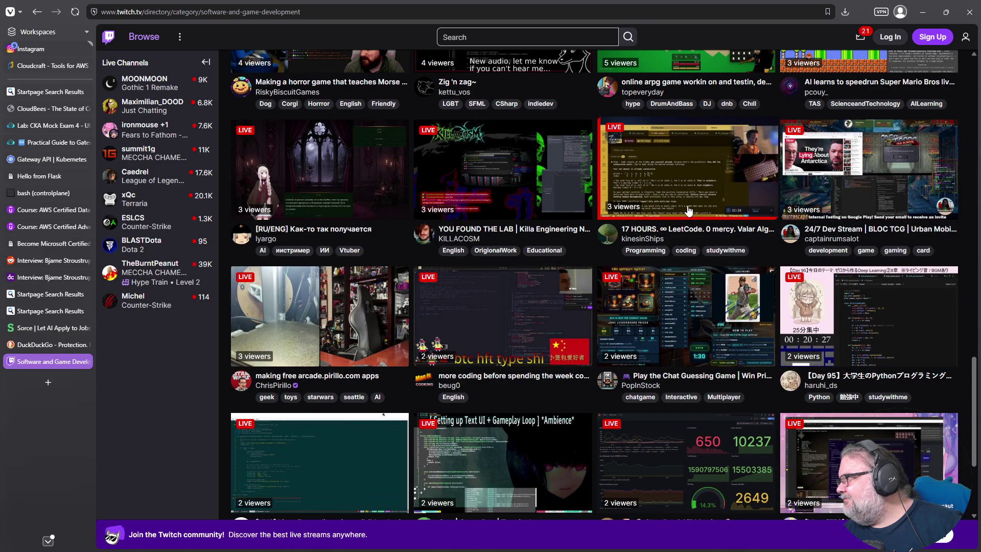
scroll(686, 211, down, 2)
scroll(687, 210, down, 1)
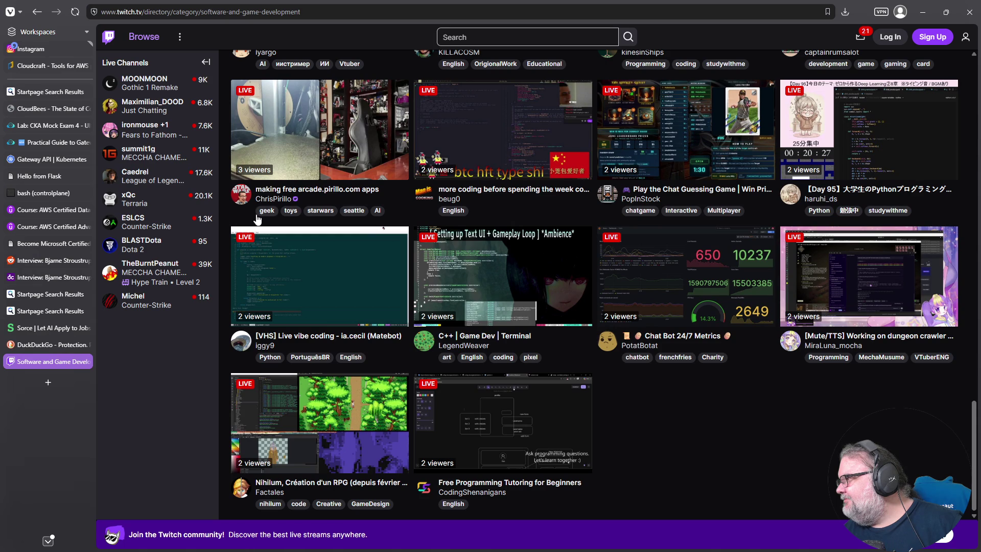
scroll(268, 217, up, 5)
scroll(261, 218, up, 5)
scroll(249, 218, up, 5)
scroll(249, 218, up, 3)
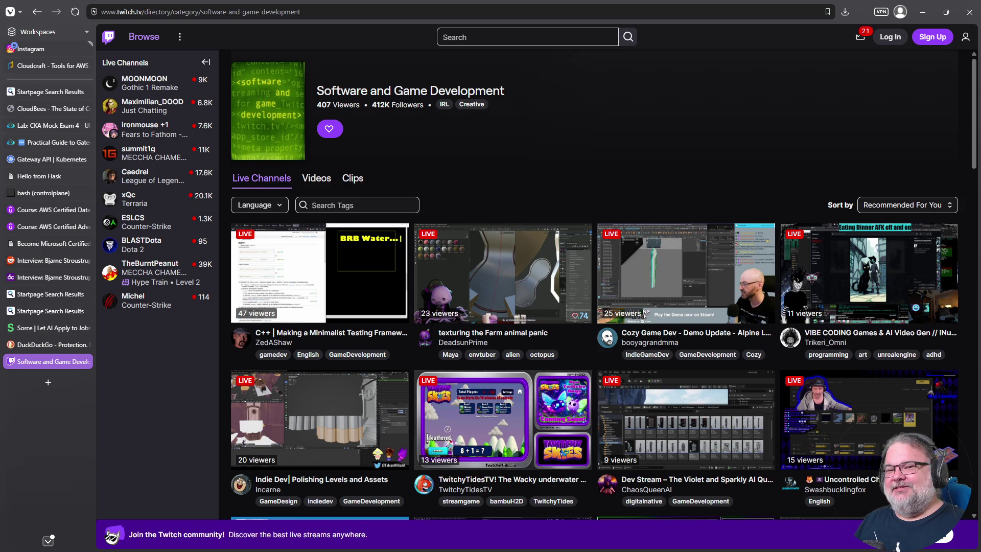
click(497, 44)
text(esskay)
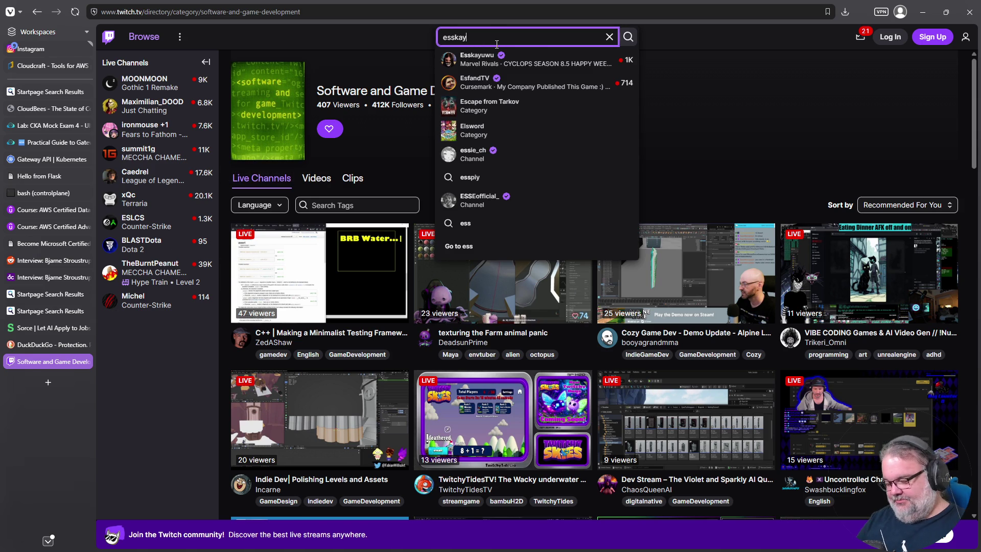
text(uwu)
- Open the Esskayuwu channel, pause its live stream, then close the tab to return to the guide
click(478, 59)
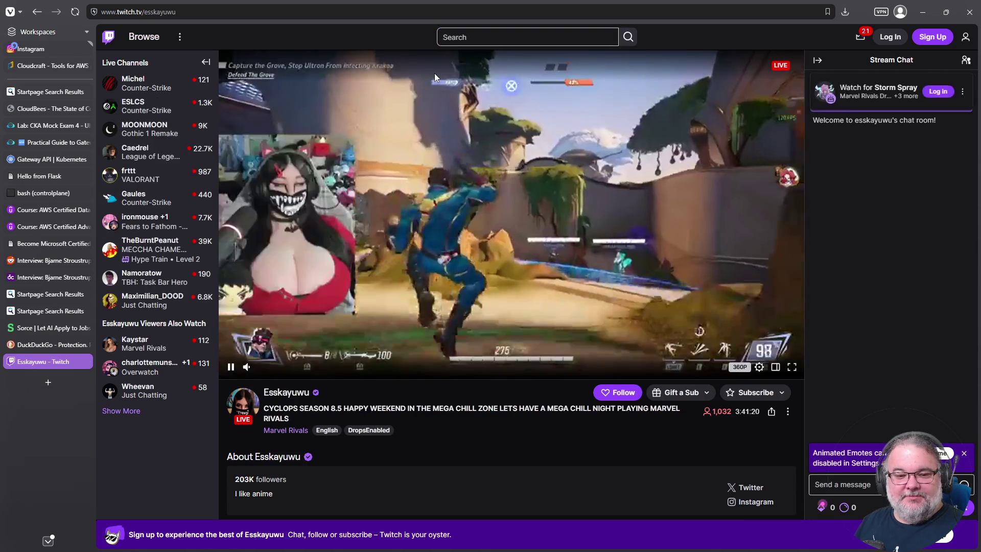
click(230, 367)
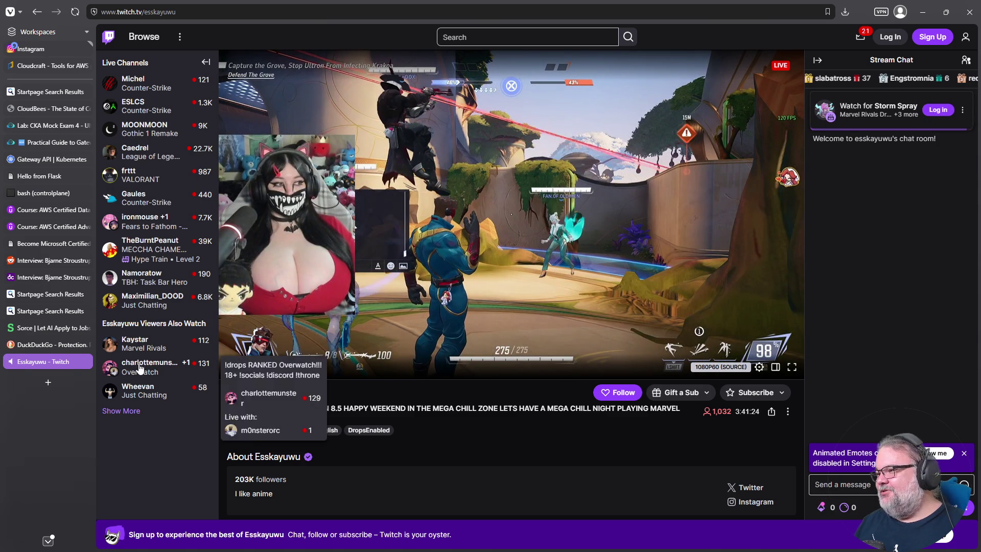
click(87, 361)
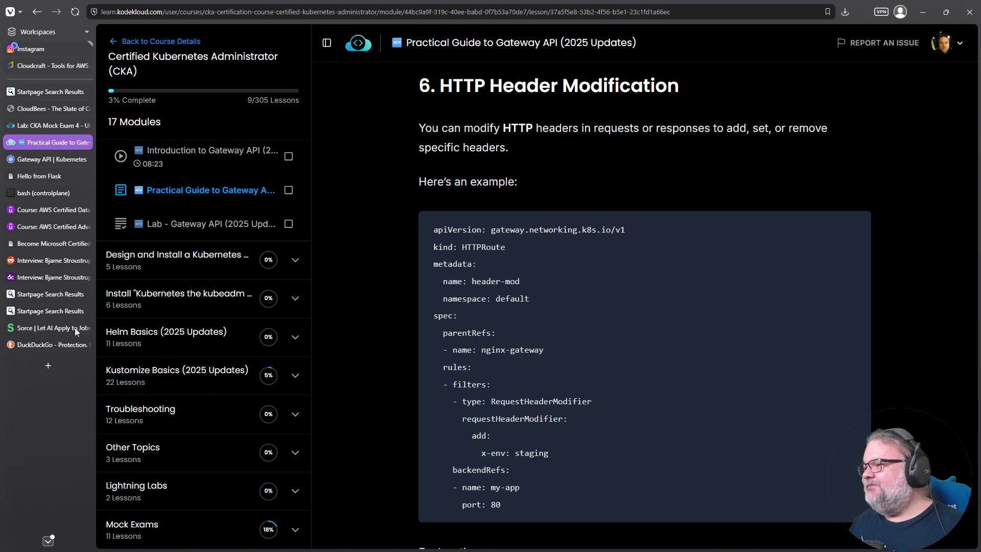
- Load the Twitch home page in a fresh browser tab
click(48, 365)
text(twitch)
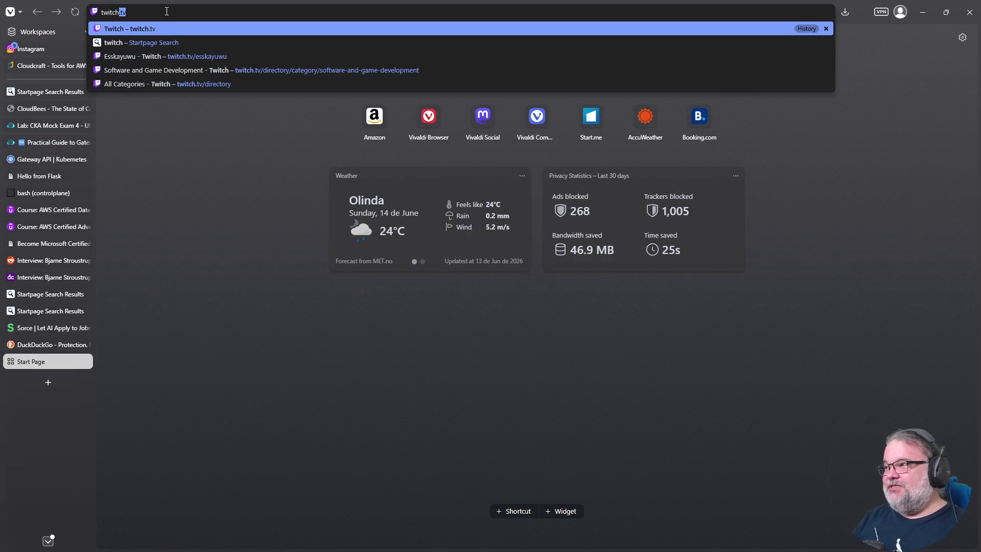
key(Return)
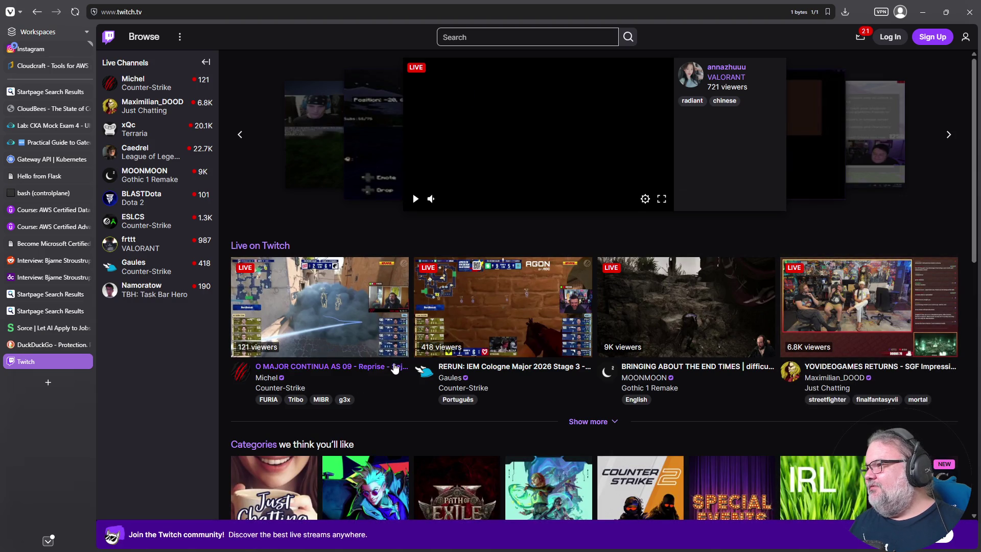
scroll(399, 369, down, 3)
scroll(402, 353, down, 3)
scroll(398, 375, down, 1)
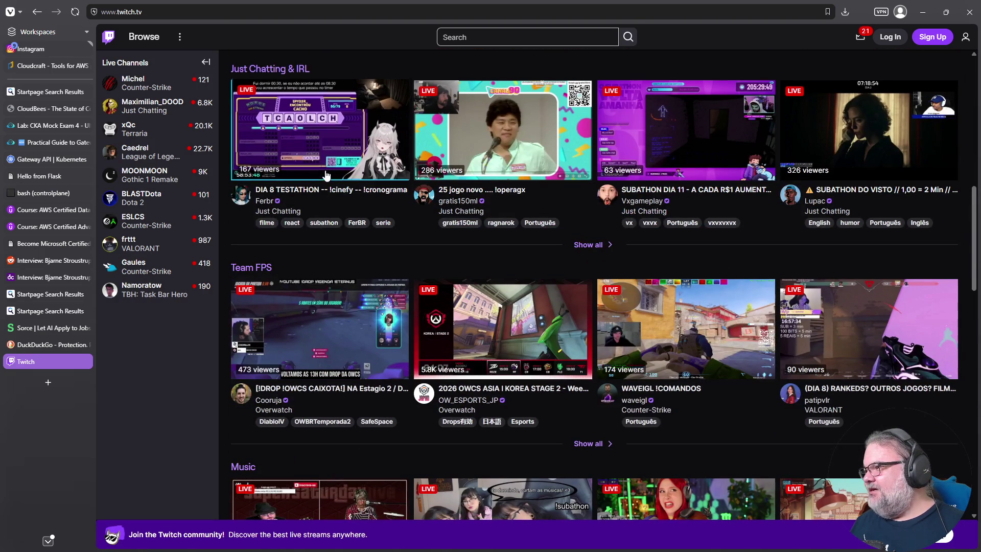
scroll(393, 393, up, 3)
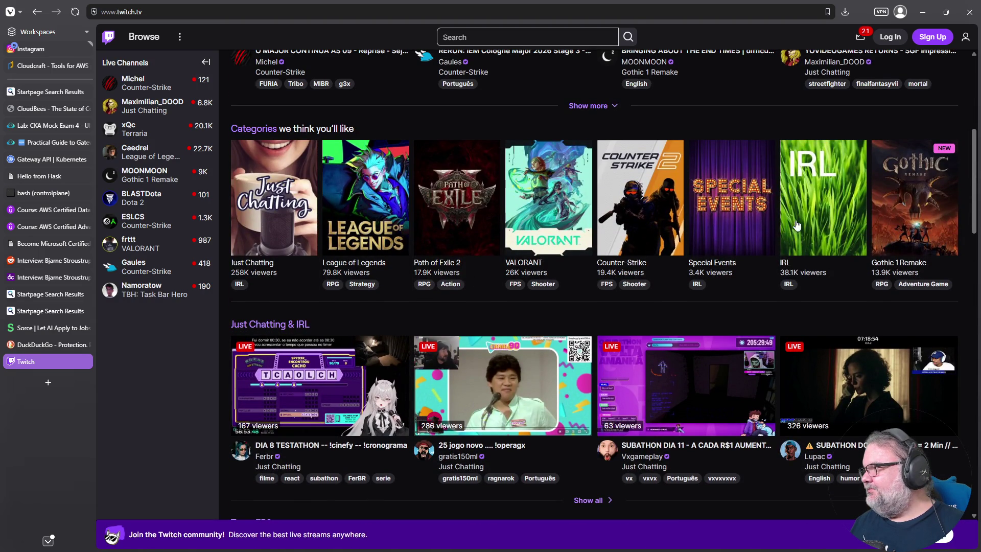
- Switch to the Browse directory listing game categories with viewer counts
click(254, 131)
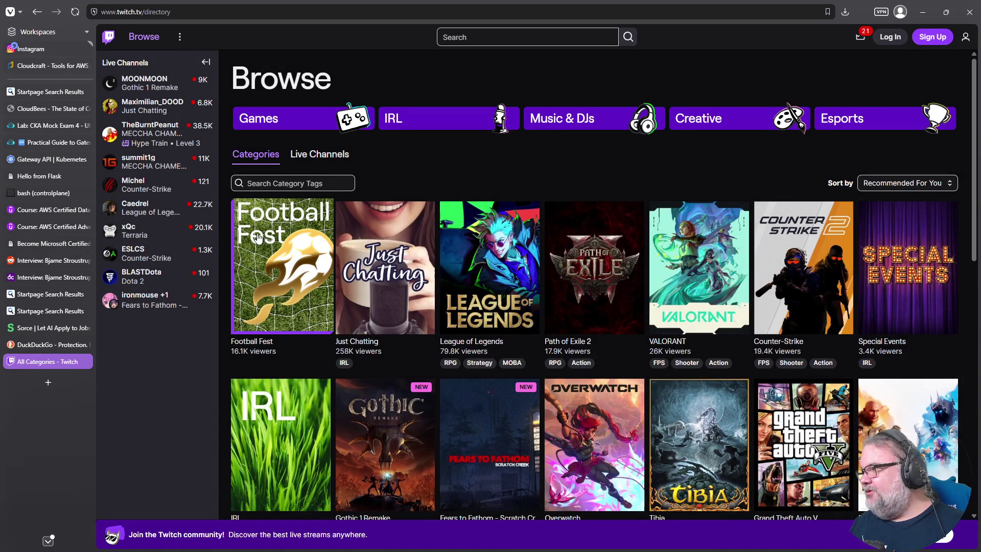
scroll(352, 391, down, 3)
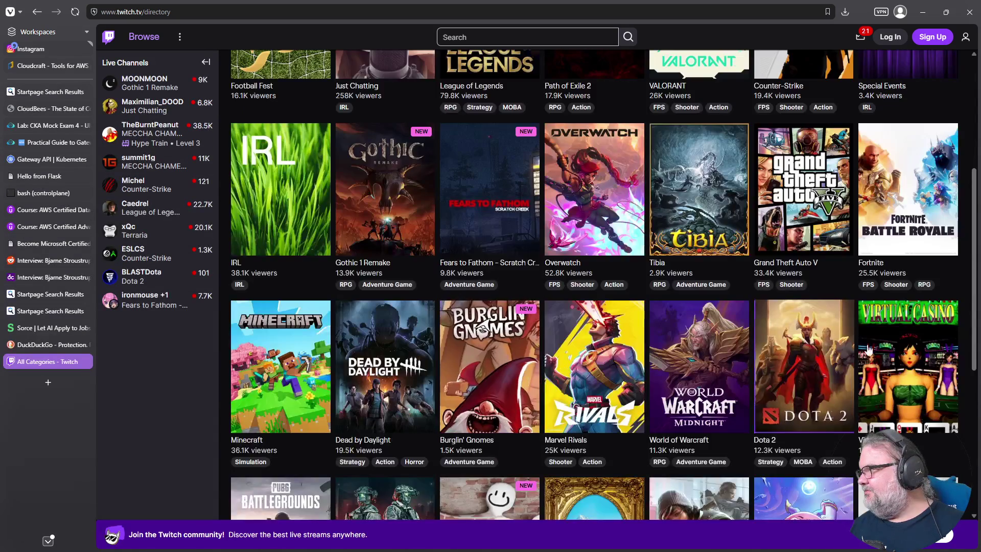
scroll(299, 374, down, 2)
scroll(298, 374, down, 2)
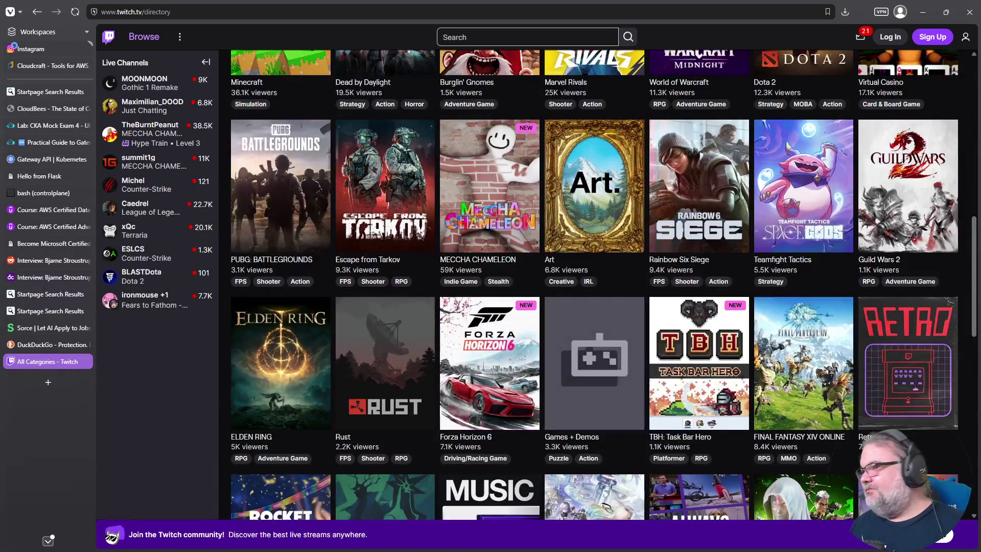